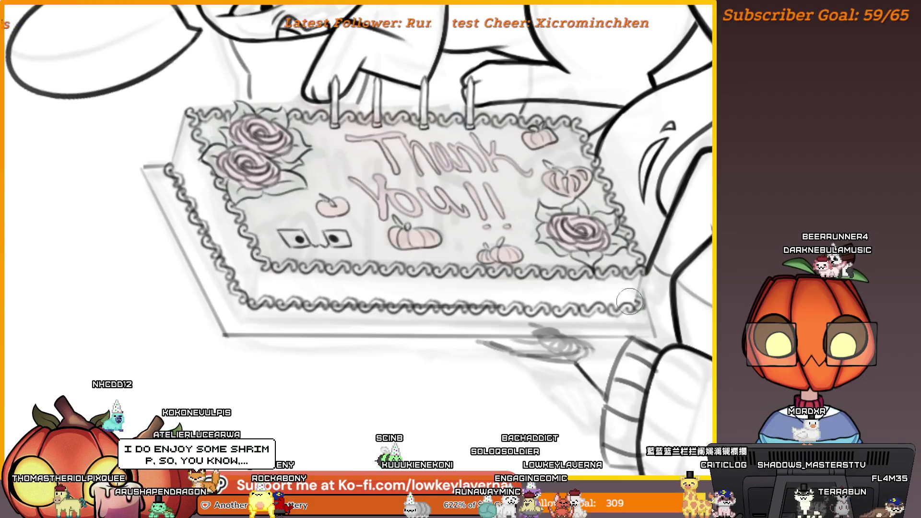
- Move the view to the cat's face and paint the white streak in its open mouth black
{"action": "mouse_move", "coordinate": [461, 412]}
{"action": "left_mouse_down"}
{"action": "mouse_move", "coordinate": [476, 423]}
{"action": "mouse_move", "coordinate": [458, 416]}
{"action": "left_mouse_up"}
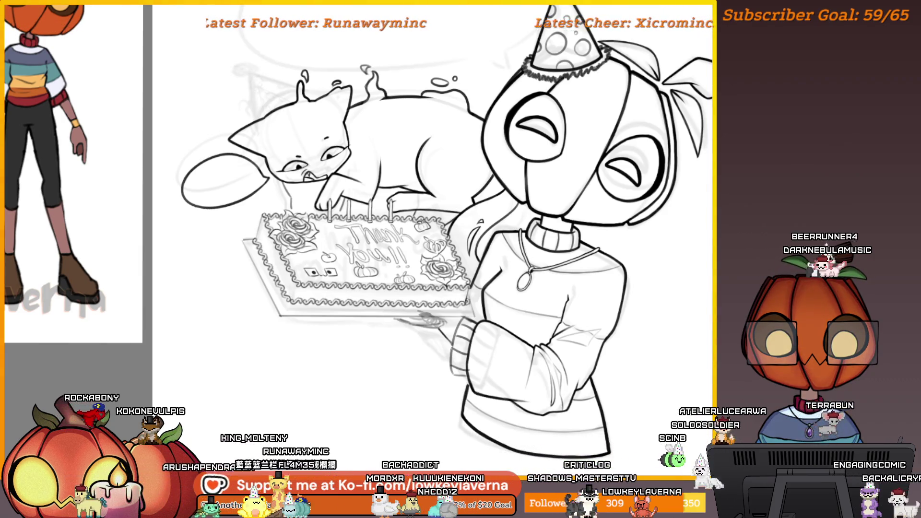
{"action": "scroll", "coordinate": [644, 296], "scroll_direction": "down", "scroll_amount": 2}
{"action": "scroll", "coordinate": [644, 296], "scroll_direction": "up", "scroll_amount": 5}
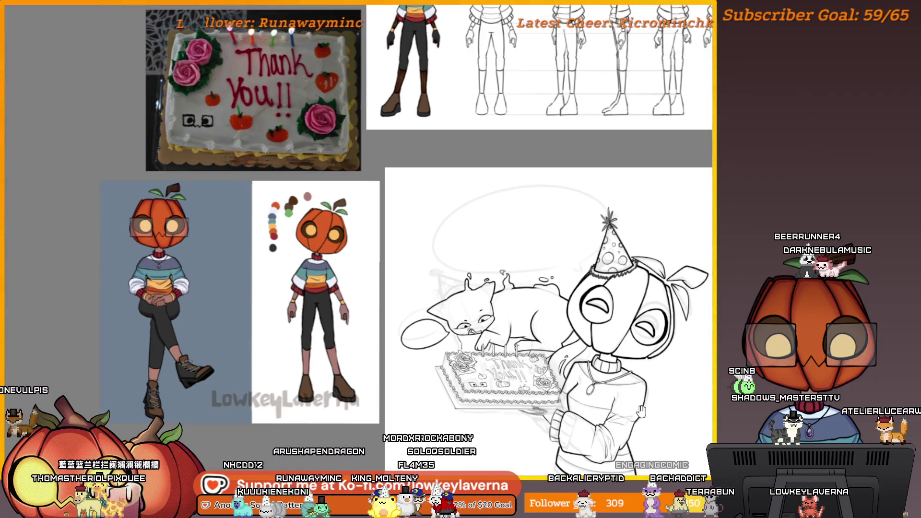
{"action": "left_click_drag", "start_coordinate": [639, 417], "coordinate": [646, 410]}
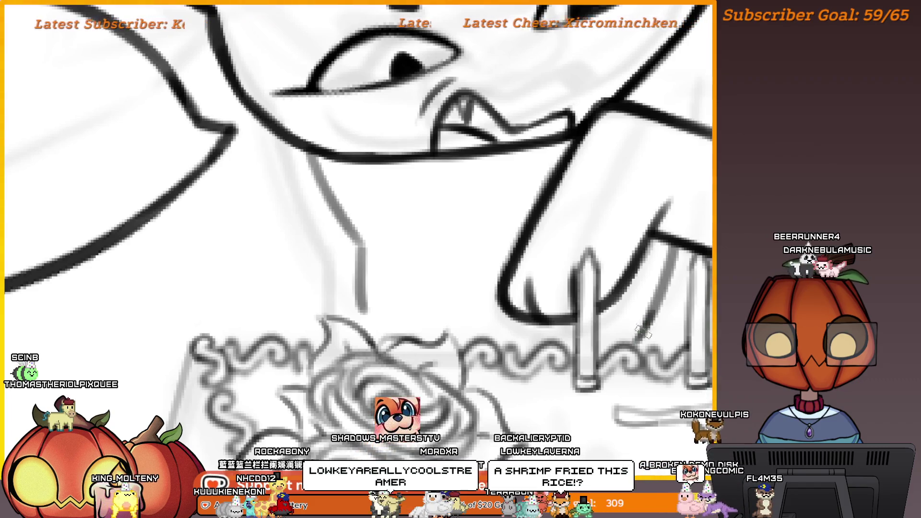
{"action": "left_click_drag", "start_coordinate": [642, 324], "coordinate": [642, 350]}
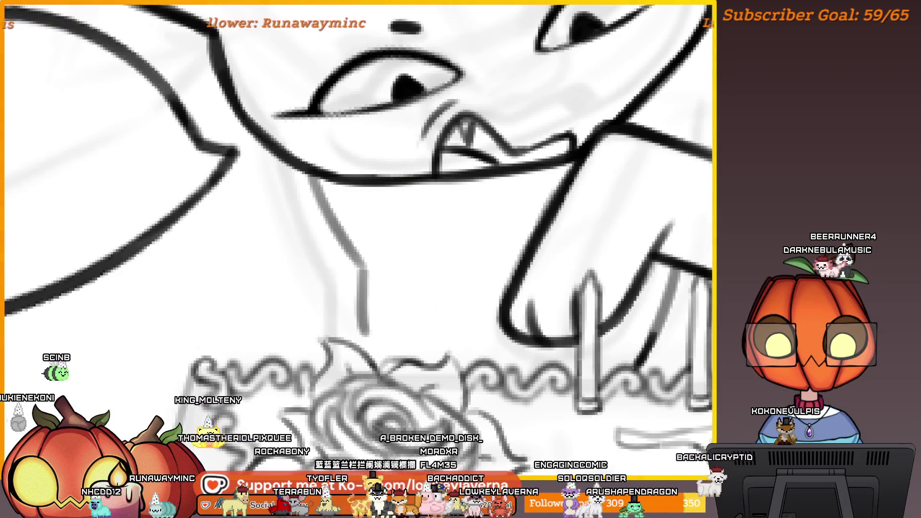
{"action": "mouse_move", "coordinate": [403, 325]}
{"action": "left_mouse_down"}
{"action": "mouse_move", "coordinate": [479, 353]}
{"action": "mouse_move", "coordinate": [441, 371]}
{"action": "mouse_move", "coordinate": [443, 385]}
{"action": "left_mouse_up"}
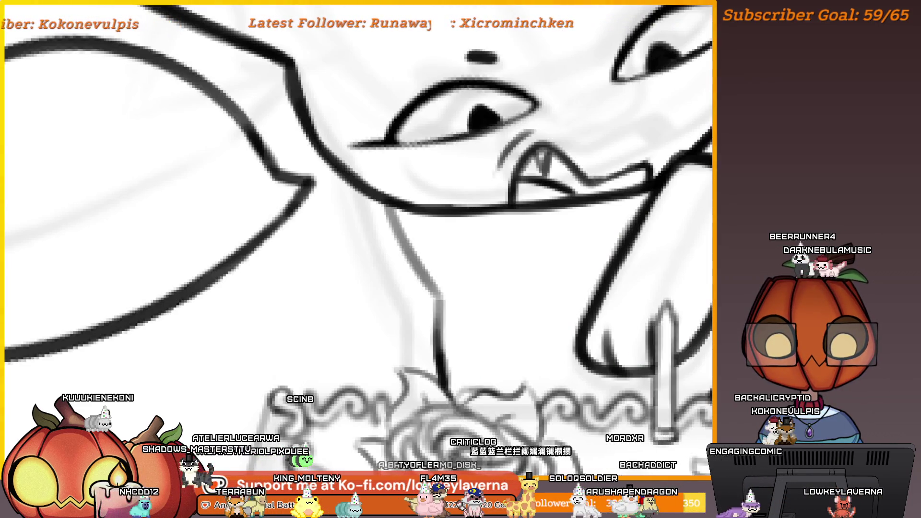
{"action": "left_click_drag", "start_coordinate": [699, 390], "coordinate": [651, 387]}
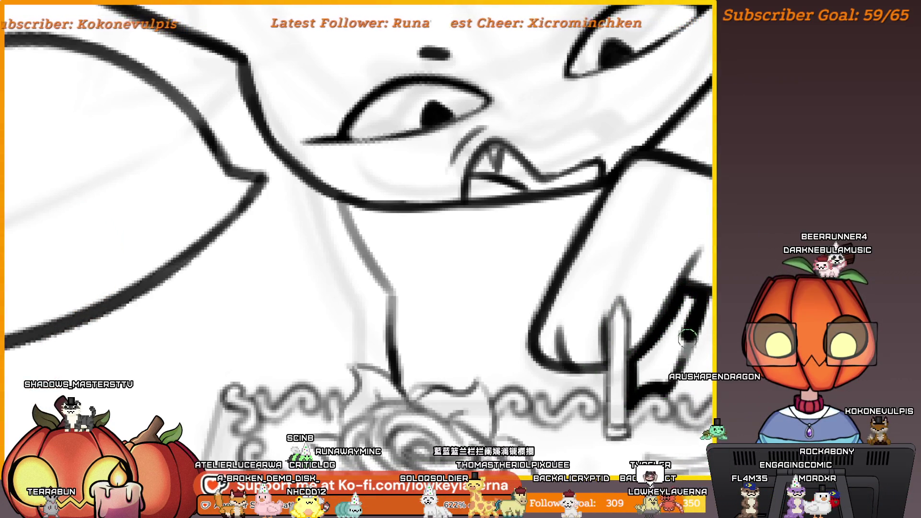
{"action": "left_click_drag", "start_coordinate": [650, 352], "coordinate": [689, 294]}
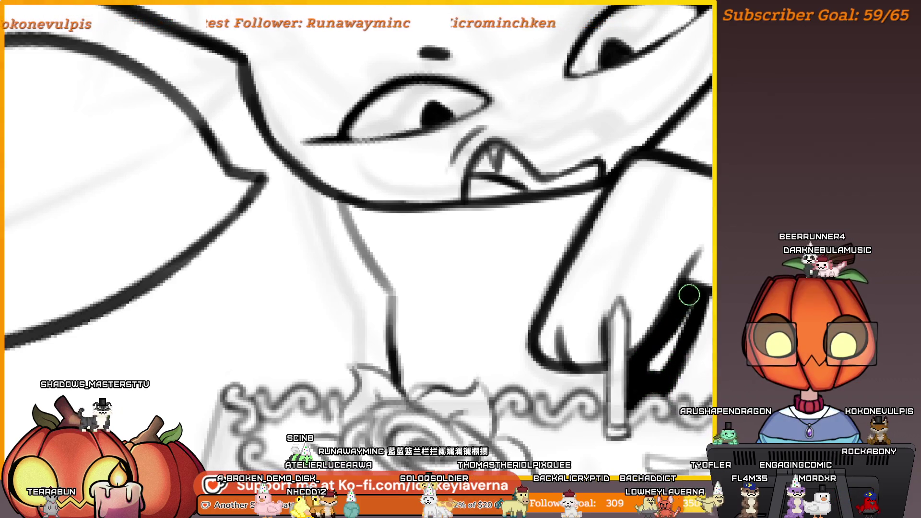
{"action": "mouse_move", "coordinate": [675, 333]}
{"action": "left_mouse_down"}
{"action": "mouse_move", "coordinate": [668, 342]}
{"action": "mouse_move", "coordinate": [705, 331]}
{"action": "left_mouse_up"}
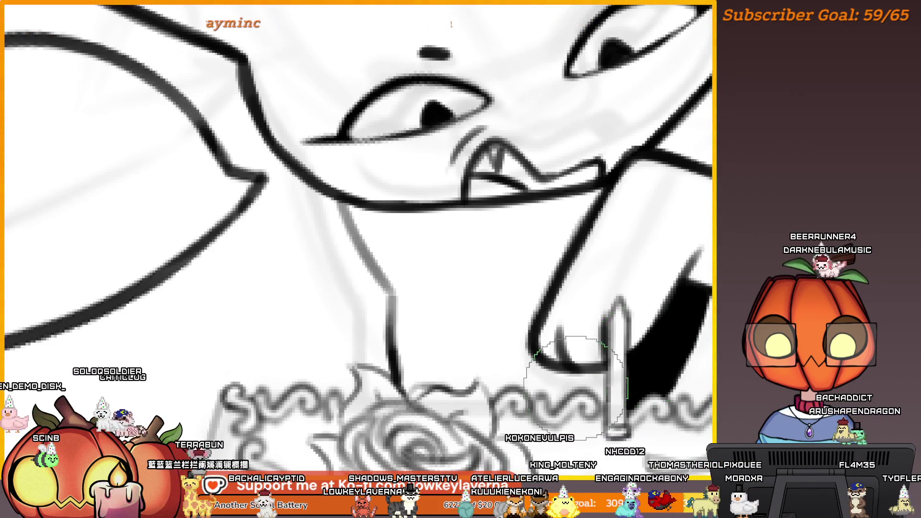
- Mirror the view, undo the last stroke, and redraw the right-hand mouth line in thick black
{"action": "scroll", "coordinate": [573, 372], "scroll_direction": "down", "scroll_amount": 3}
{"action": "key", "text": "m"}
{"action": "scroll", "coordinate": [335, 323], "scroll_direction": "up", "scroll_amount": 3}
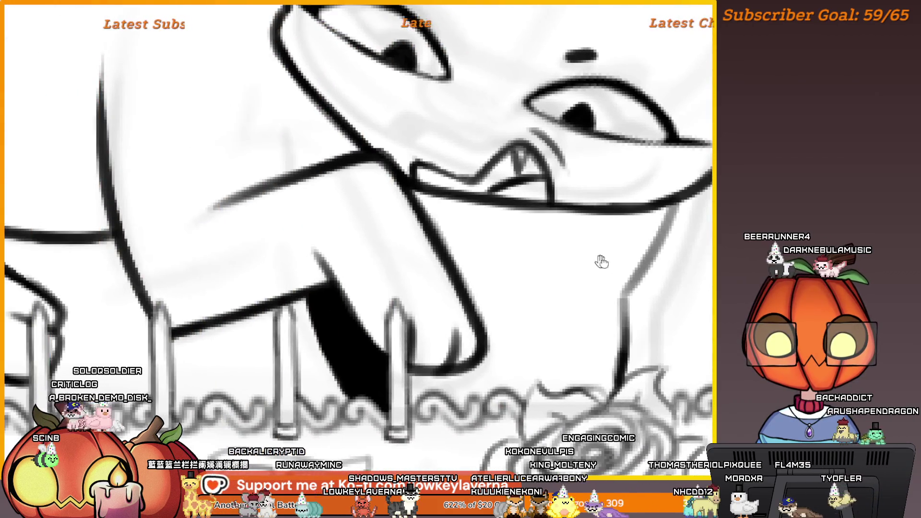
{"action": "mouse_move", "coordinate": [601, 261]}
{"action": "left_mouse_down"}
{"action": "mouse_move", "coordinate": [698, 266]}
{"action": "mouse_move", "coordinate": [695, 245]}
{"action": "mouse_move", "coordinate": [672, 226]}
{"action": "left_mouse_up"}
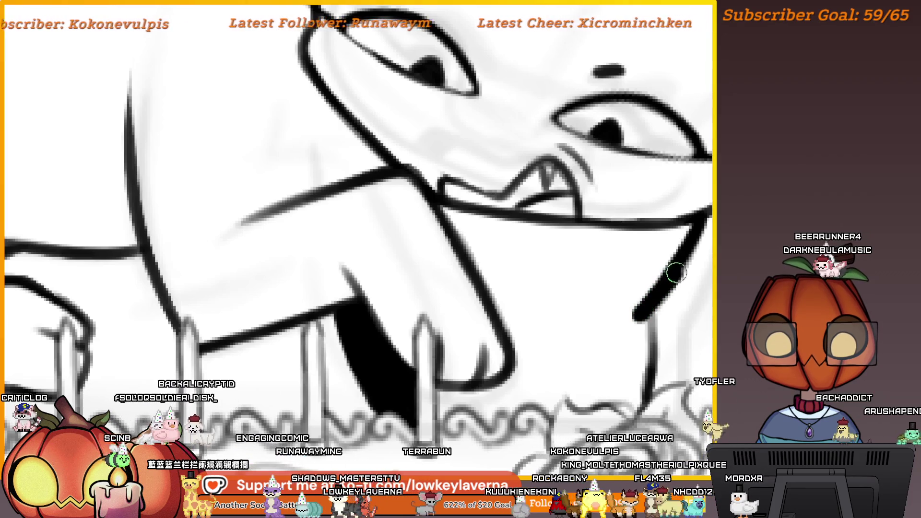
{"action": "key", "text": "ctrl+z"}
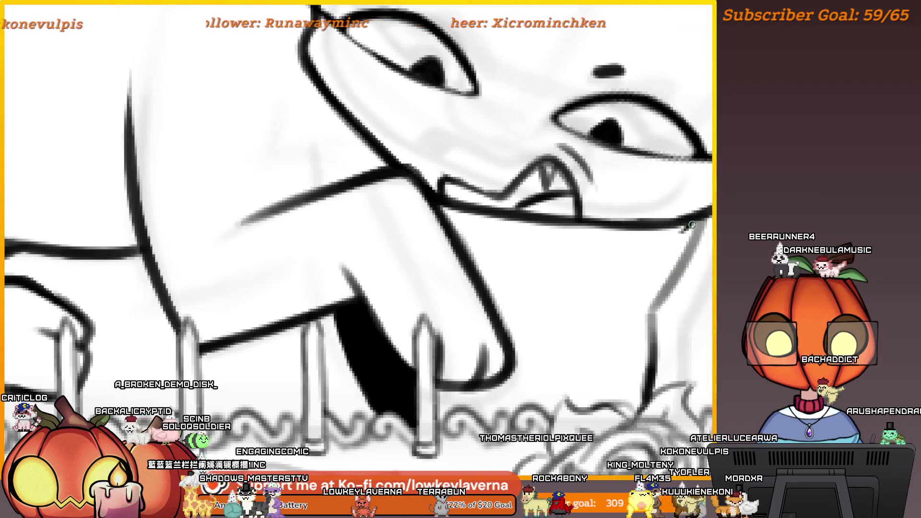
{"action": "mouse_move", "coordinate": [684, 254]}
{"action": "left_mouse_down"}
{"action": "mouse_move", "coordinate": [631, 316]}
{"action": "mouse_move", "coordinate": [701, 230]}
{"action": "left_mouse_up"}
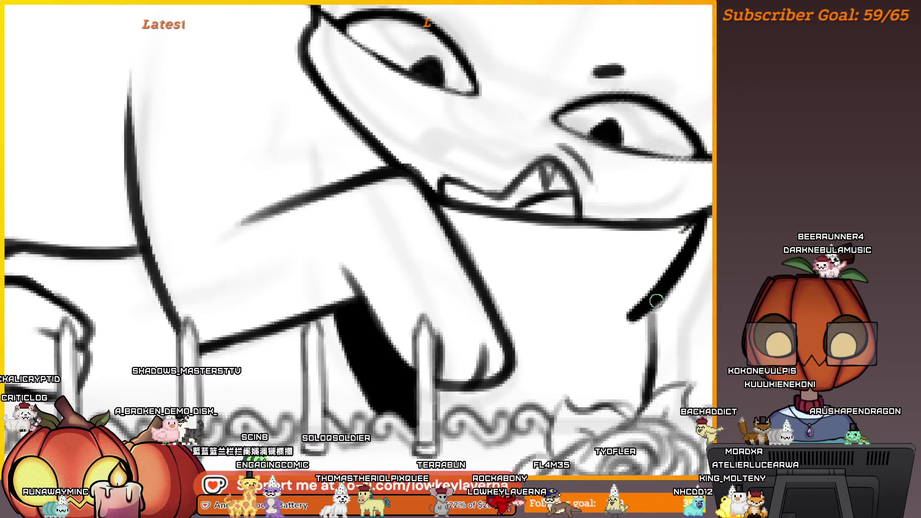
- With a smaller brush, ink the cat's jaw line leftward just above the frosting
{"action": "scroll", "coordinate": [690, 301], "scroll_direction": "left", "scroll_amount": 2}
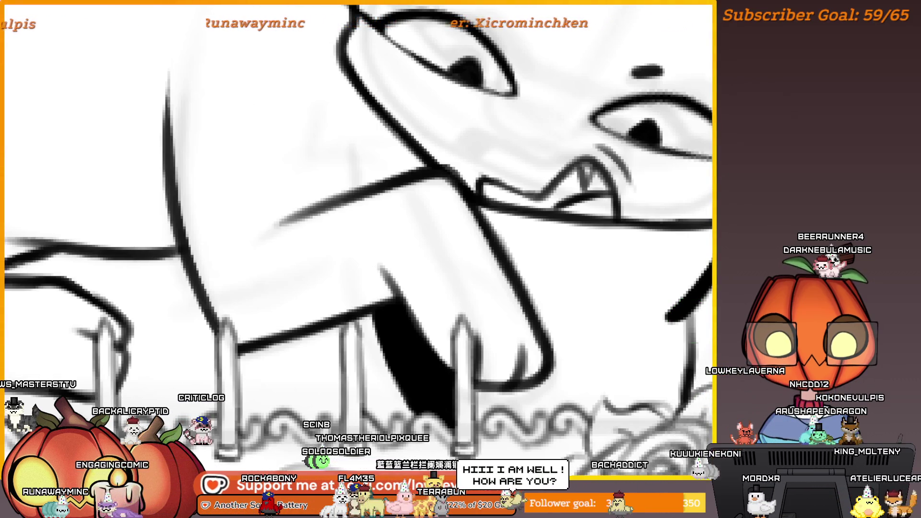
{"action": "mouse_move", "coordinate": [690, 320]}
{"action": "left_mouse_down"}
{"action": "mouse_move", "coordinate": [674, 251]}
{"action": "mouse_move", "coordinate": [663, 293]}
{"action": "mouse_move", "coordinate": [663, 281]}
{"action": "left_mouse_up"}
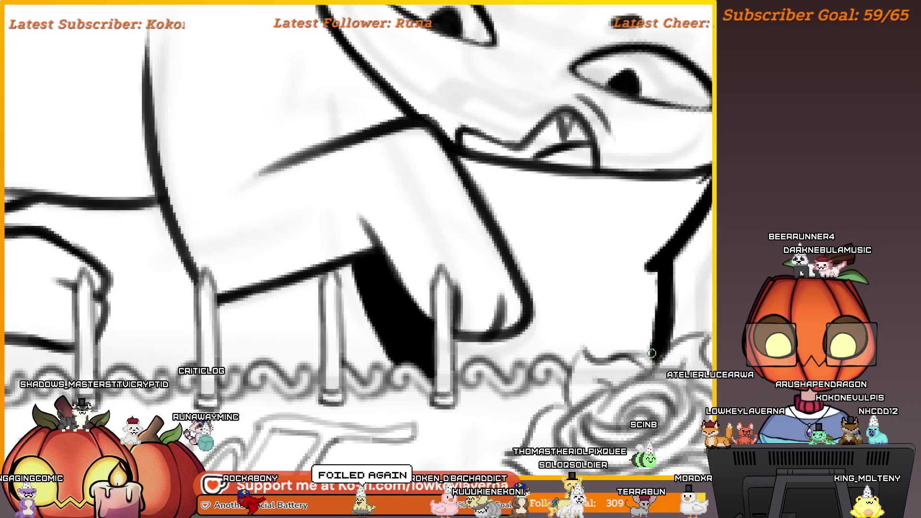
{"action": "left_click_drag", "start_coordinate": [651, 353], "coordinate": [649, 355]}
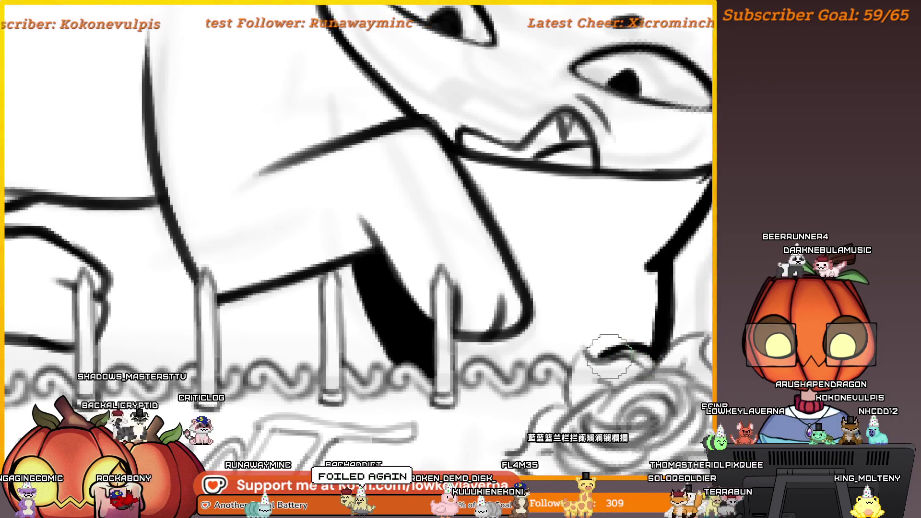
{"action": "key", "text": "["}
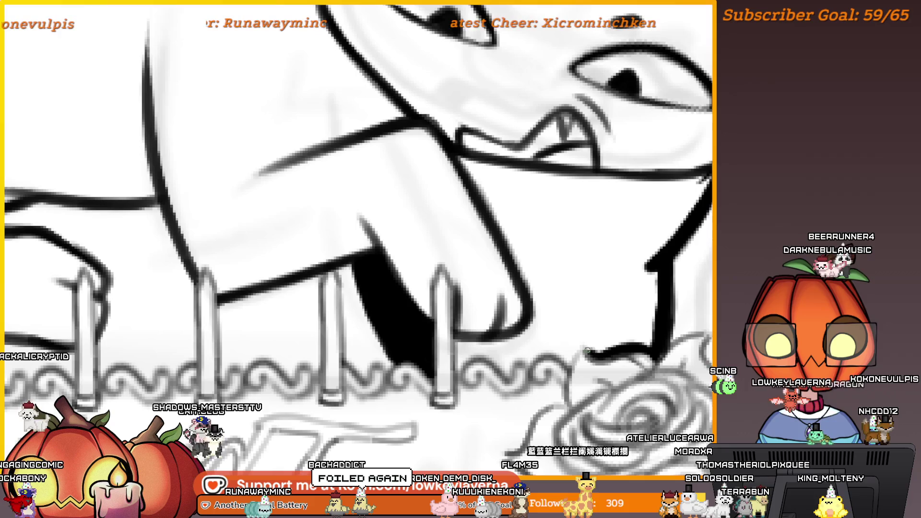
{"action": "left_click_drag", "start_coordinate": [622, 351], "coordinate": [581, 345]}
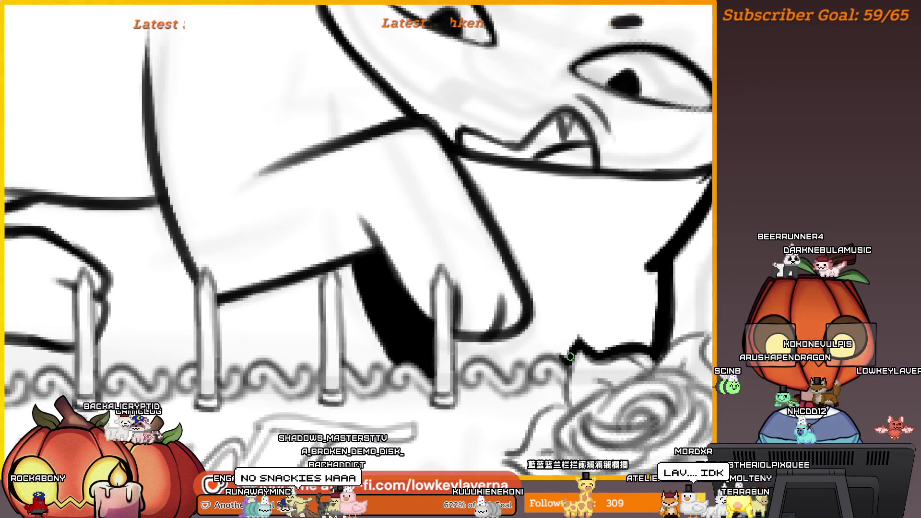
{"action": "mouse_move", "coordinate": [567, 356]}
{"action": "left_mouse_down"}
{"action": "mouse_move", "coordinate": [535, 359]}
{"action": "mouse_move", "coordinate": [569, 355]}
{"action": "mouse_move", "coordinate": [623, 324]}
{"action": "mouse_move", "coordinate": [602, 330]}
{"action": "left_mouse_up"}
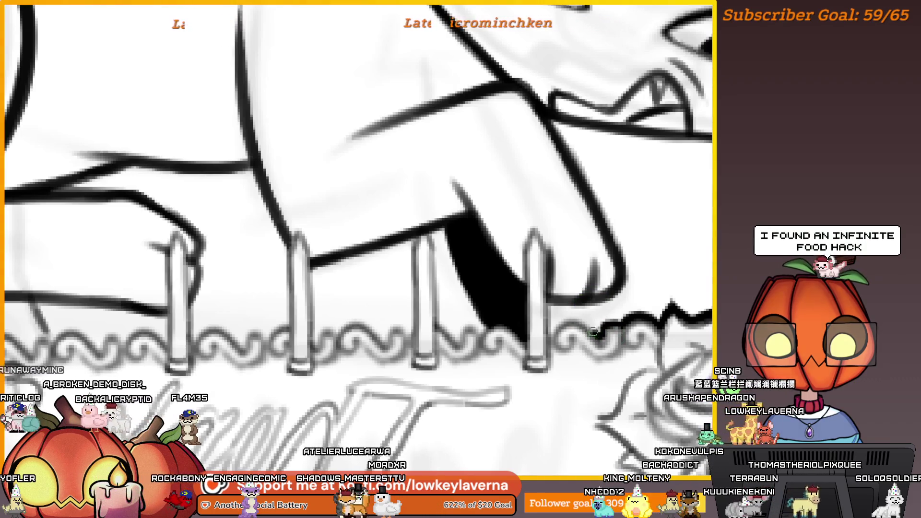
{"action": "left_click_drag", "start_coordinate": [575, 320], "coordinate": [560, 318]}
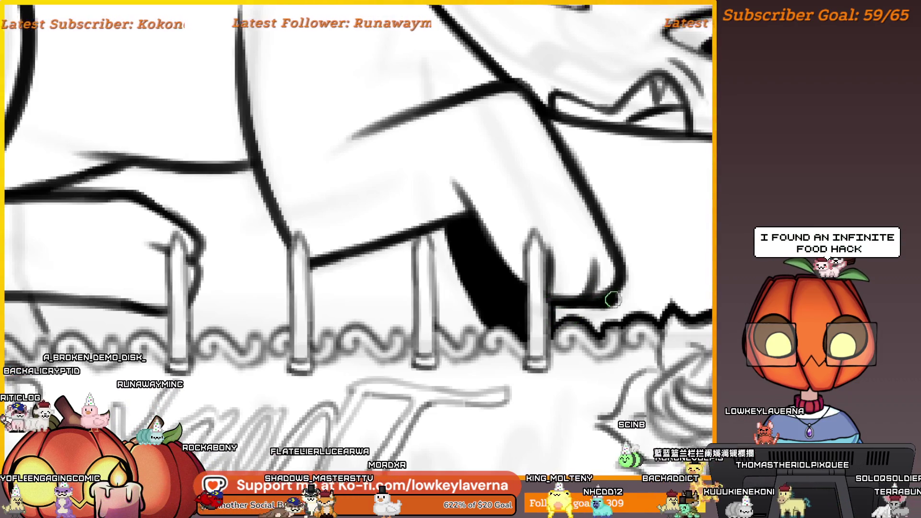
{"action": "mouse_move", "coordinate": [637, 226]}
{"action": "left_mouse_down"}
{"action": "mouse_move", "coordinate": [594, 290]}
{"action": "mouse_move", "coordinate": [705, 221]}
{"action": "mouse_move", "coordinate": [486, 202]}
{"action": "mouse_move", "coordinate": [482, 218]}
{"action": "left_mouse_up"}
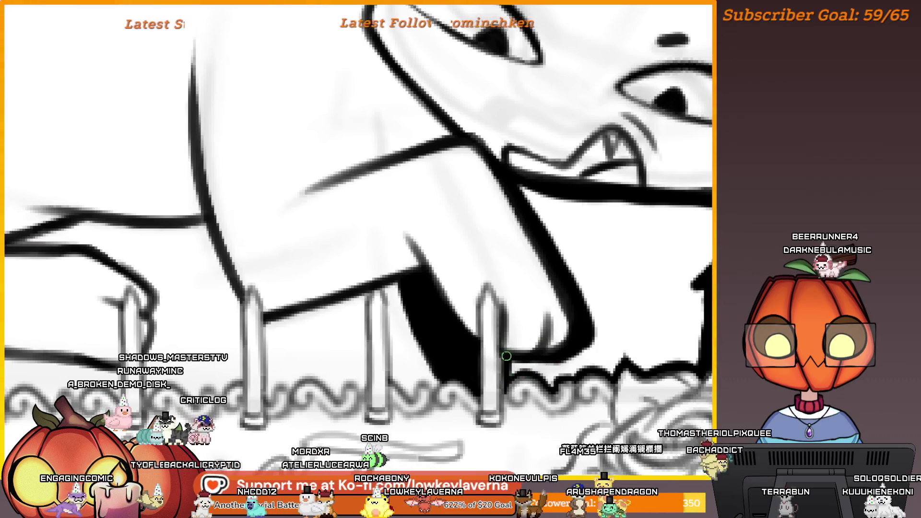
- Enlarge the brush, frame the cat's mouth, and ink along its upper lip line
{"action": "key", "text": "bracketright"}
{"action": "left_click_drag", "start_coordinate": [521, 334], "coordinate": [547, 323]}
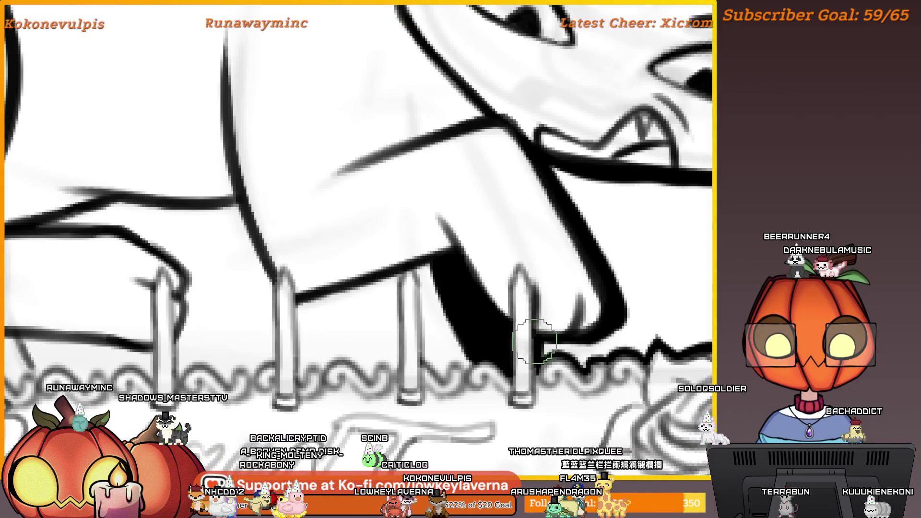
{"action": "scroll", "coordinate": [556, 388], "scroll_direction": "up", "scroll_amount": 1}
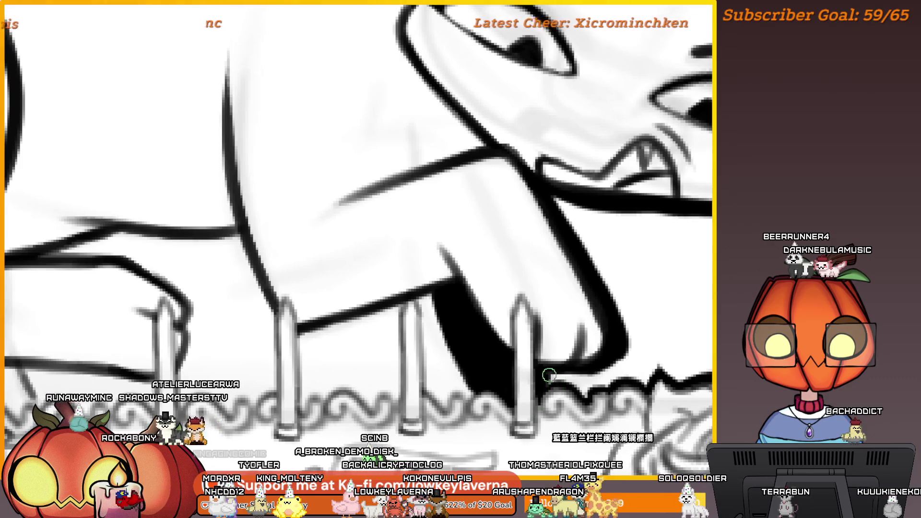
{"action": "key", "text": "bracketleft"}
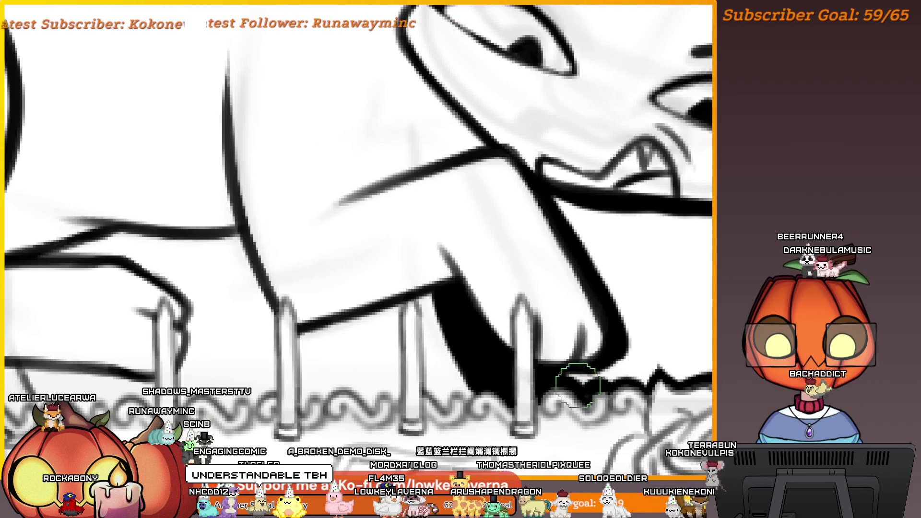
{"action": "key", "text": "bracketright"}
{"action": "key", "text": "bracketright"}
{"action": "key", "text": "bracketright"}
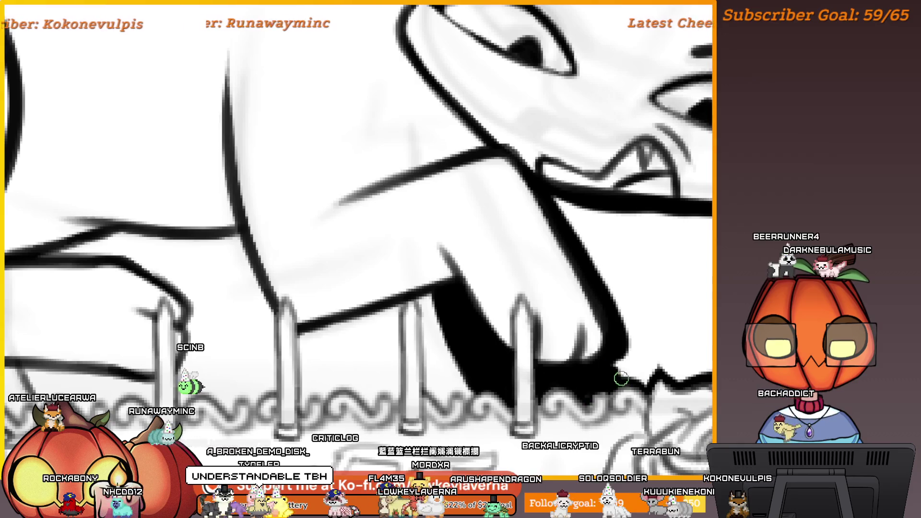
{"action": "scroll", "coordinate": [642, 381], "scroll_direction": "right", "scroll_amount": 2}
{"action": "scroll", "coordinate": [652, 383], "scroll_direction": "right", "scroll_amount": 2}
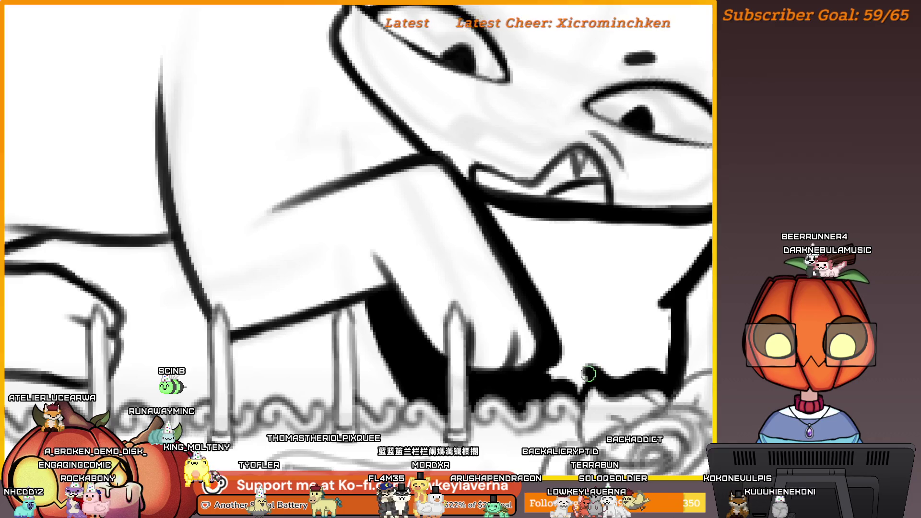
{"action": "key", "text": "bracketright"}
{"action": "key", "text": "bracketright"}
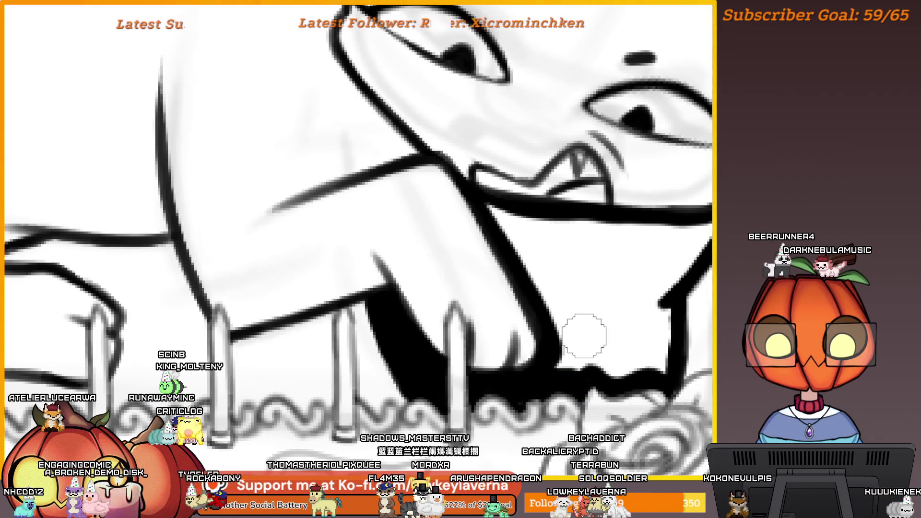
{"action": "scroll", "coordinate": [584, 336], "scroll_direction": "right", "scroll_amount": 2}
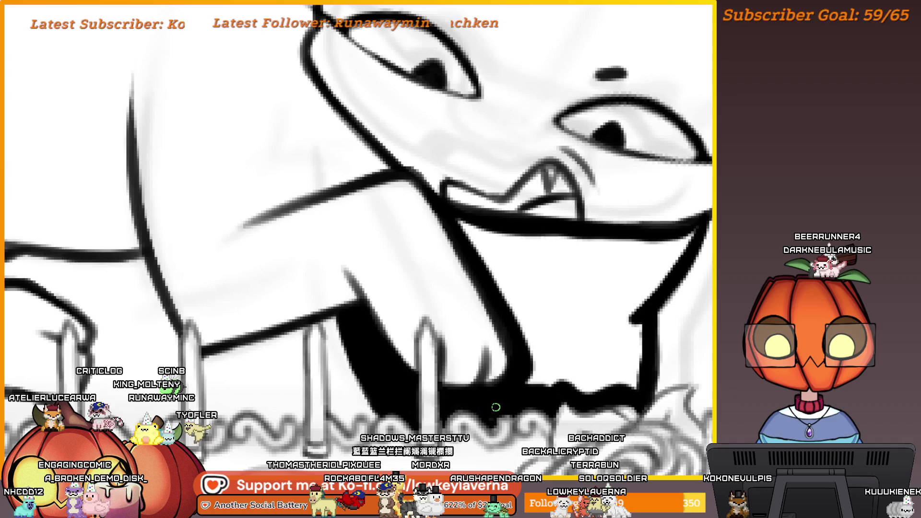
{"action": "mouse_move", "coordinate": [508, 391]}
{"action": "left_mouse_down"}
{"action": "mouse_move", "coordinate": [520, 361]}
{"action": "mouse_move", "coordinate": [484, 389]}
{"action": "left_mouse_up"}
{"action": "mouse_move", "coordinate": [553, 373]}
{"action": "left_mouse_down"}
{"action": "mouse_move", "coordinate": [557, 312]}
{"action": "mouse_move", "coordinate": [669, 226]}
{"action": "mouse_move", "coordinate": [616, 382]}
{"action": "mouse_move", "coordinate": [520, 379]}
{"action": "mouse_move", "coordinate": [497, 304]}
{"action": "mouse_move", "coordinate": [447, 207]}
{"action": "left_mouse_up"}
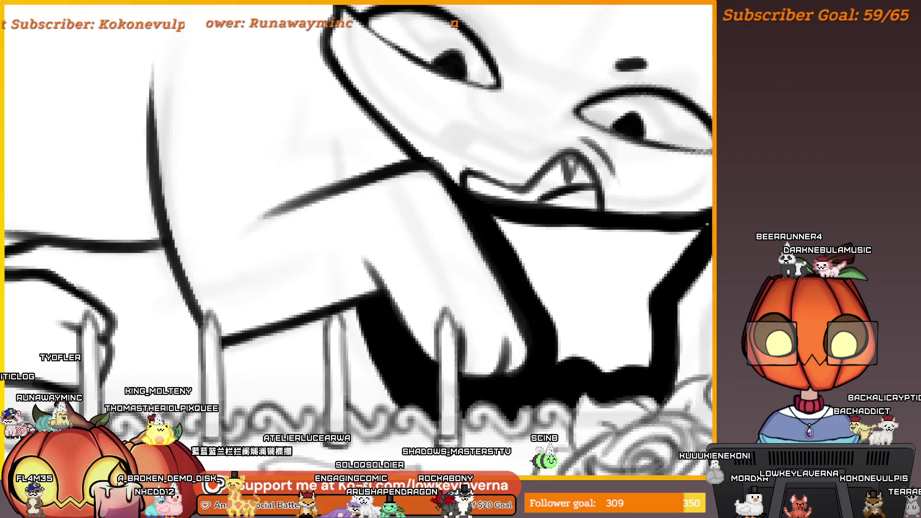
{"action": "mouse_move", "coordinate": [700, 229]}
{"action": "left_mouse_down"}
{"action": "mouse_move", "coordinate": [503, 217]}
{"action": "mouse_move", "coordinate": [565, 366]}
{"action": "mouse_move", "coordinate": [619, 384]}
{"action": "left_mouse_up"}
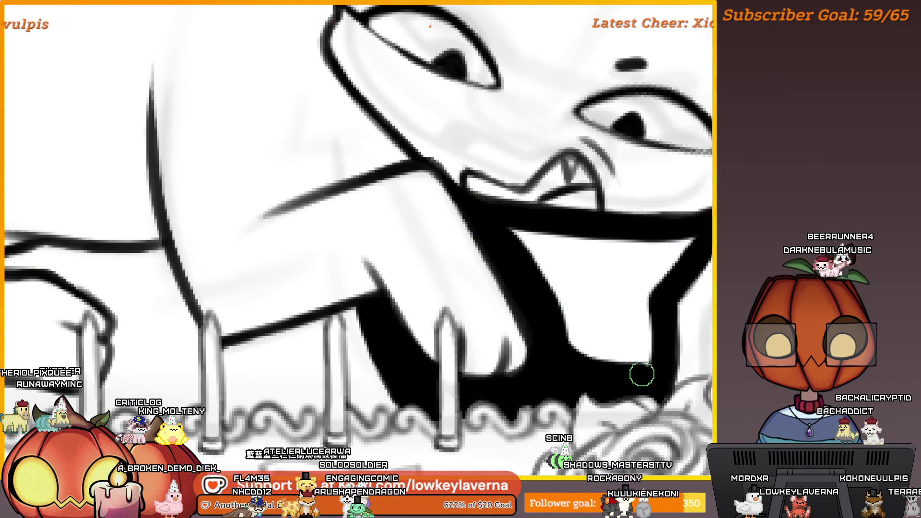
- Paint the right side and upper interior of the mouth solid black around the fangs
{"action": "left_click_drag", "start_coordinate": [703, 310], "coordinate": [684, 317]}
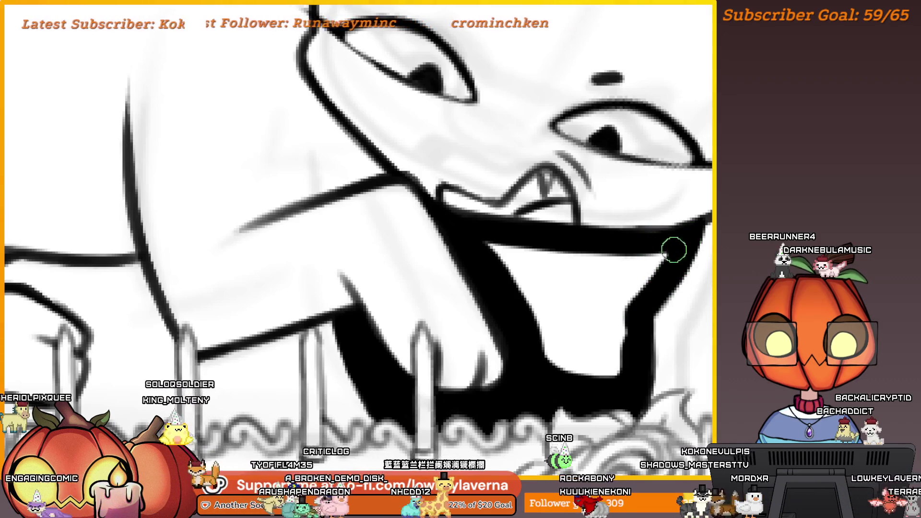
{"action": "mouse_move", "coordinate": [672, 249]}
{"action": "left_mouse_down"}
{"action": "mouse_move", "coordinate": [616, 319]}
{"action": "mouse_move", "coordinate": [631, 311]}
{"action": "mouse_move", "coordinate": [614, 339]}
{"action": "mouse_move", "coordinate": [684, 251]}
{"action": "mouse_move", "coordinate": [650, 269]}
{"action": "mouse_move", "coordinate": [666, 255]}
{"action": "left_mouse_up"}
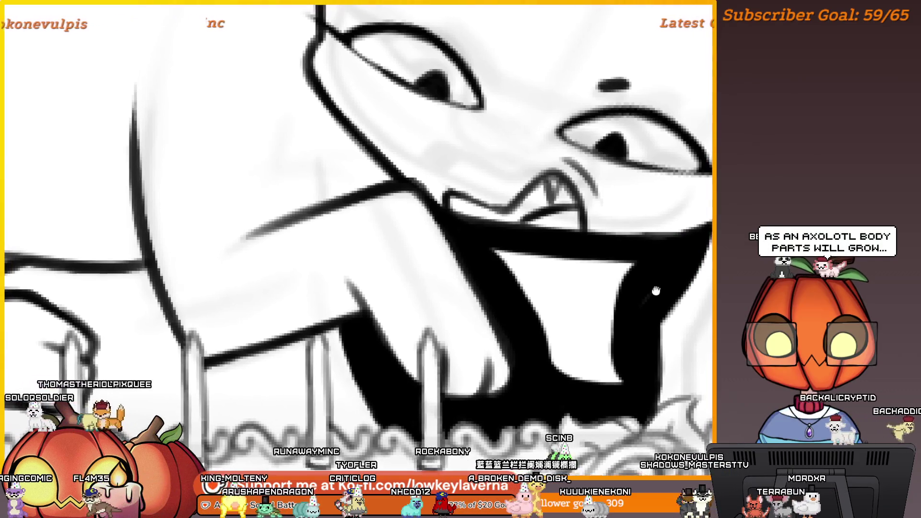
{"action": "mouse_move", "coordinate": [649, 278]}
{"action": "left_mouse_down"}
{"action": "mouse_move", "coordinate": [509, 257]}
{"action": "mouse_move", "coordinate": [518, 310]}
{"action": "mouse_move", "coordinate": [590, 384]}
{"action": "mouse_move", "coordinate": [559, 381]}
{"action": "mouse_move", "coordinate": [598, 366]}
{"action": "mouse_move", "coordinate": [526, 300]}
{"action": "left_mouse_up"}
{"action": "scroll", "coordinate": [579, 351], "scroll_direction": "down", "scroll_amount": 3}
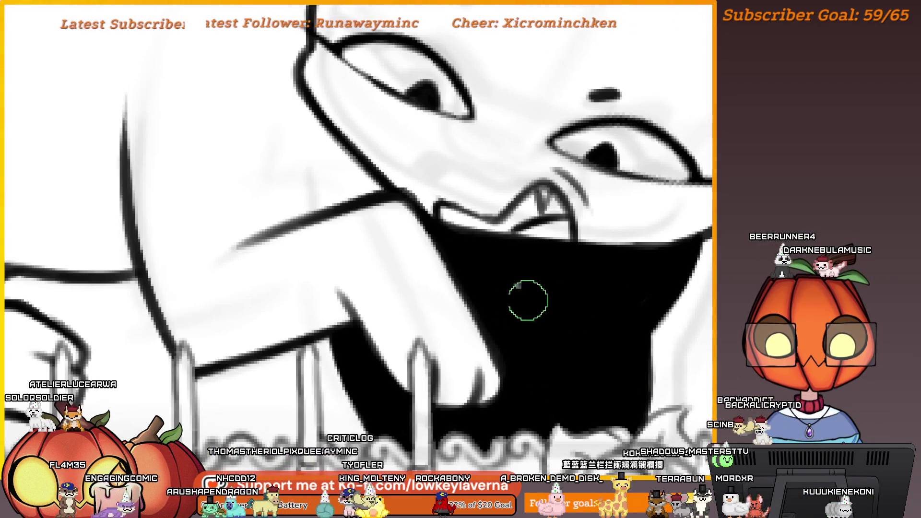
{"action": "scroll", "coordinate": [544, 331], "scroll_direction": "down", "scroll_amount": 2}
{"action": "mouse_move", "coordinate": [544, 331]}
{"action": "left_mouse_down"}
{"action": "mouse_move", "coordinate": [570, 335]}
{"action": "mouse_move", "coordinate": [645, 314]}
{"action": "left_mouse_up"}
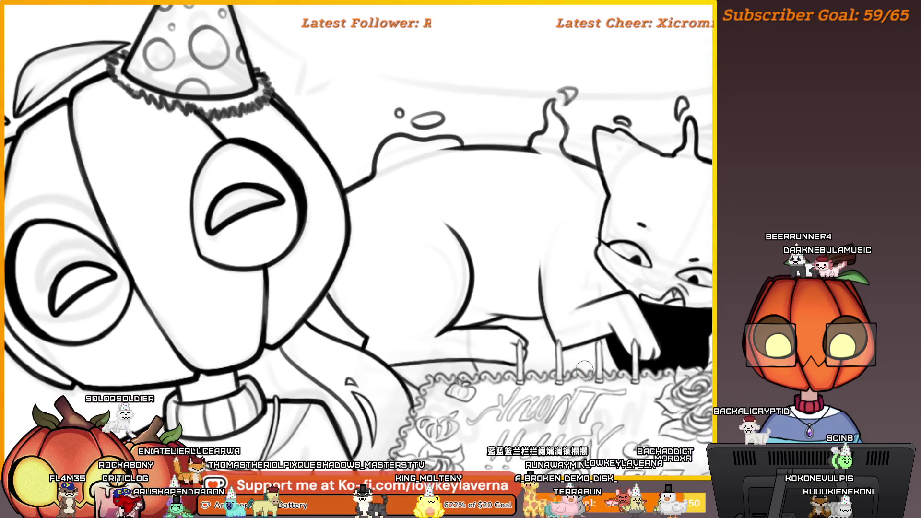
- Mirror the view over the cat and cake and ink the thin diagonal line below the candles
{"action": "key", "text": "m"}
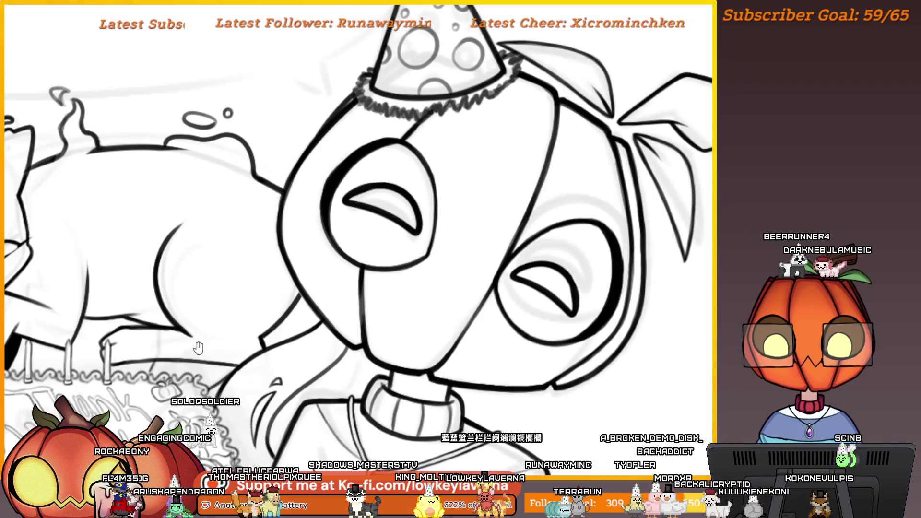
{"action": "left_click_drag", "start_coordinate": [198, 347], "coordinate": [694, 314]}
{"action": "left_click_drag", "start_coordinate": [614, 339], "coordinate": [657, 346]}
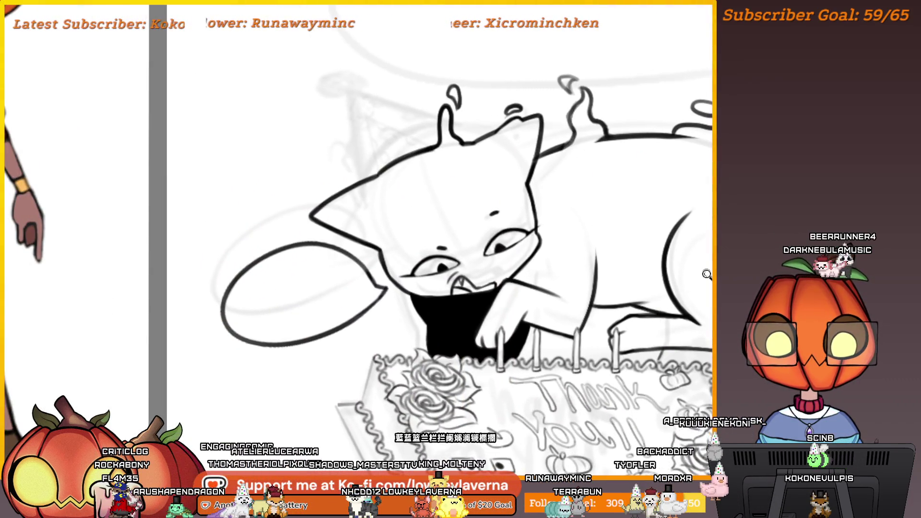
{"action": "scroll", "coordinate": [707, 275], "scroll_direction": "down", "scroll_amount": 3}
{"action": "left_click_drag", "start_coordinate": [696, 273], "coordinate": [622, 280]}
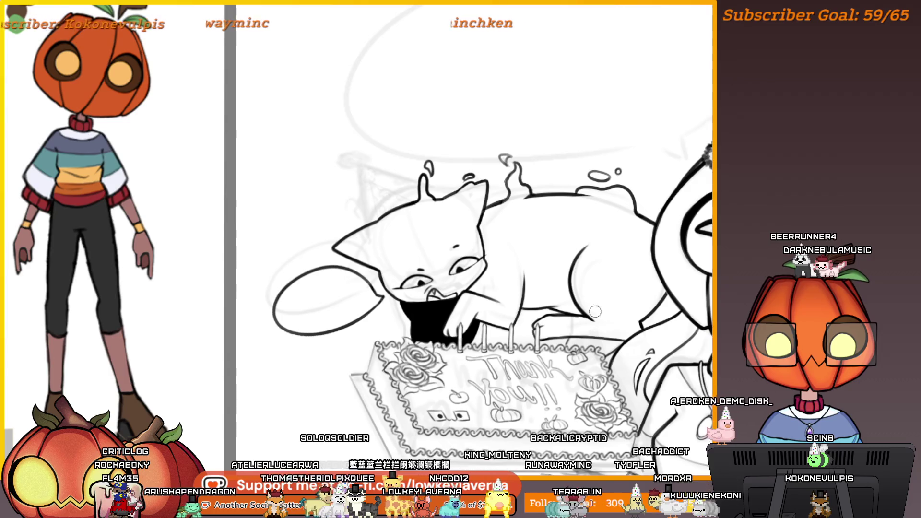
{"action": "scroll", "coordinate": [604, 281], "scroll_direction": "down", "scroll_amount": 3}
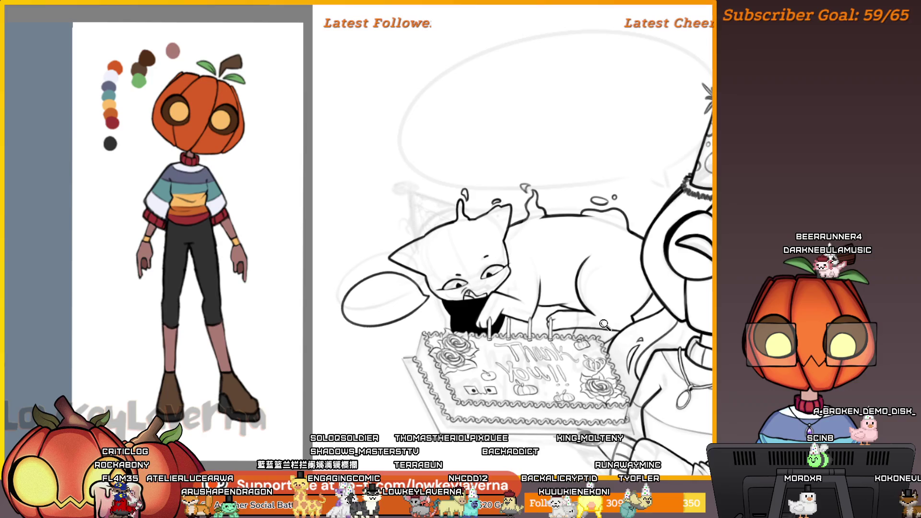
{"action": "scroll", "coordinate": [590, 322], "scroll_direction": "up", "scroll_amount": 6}
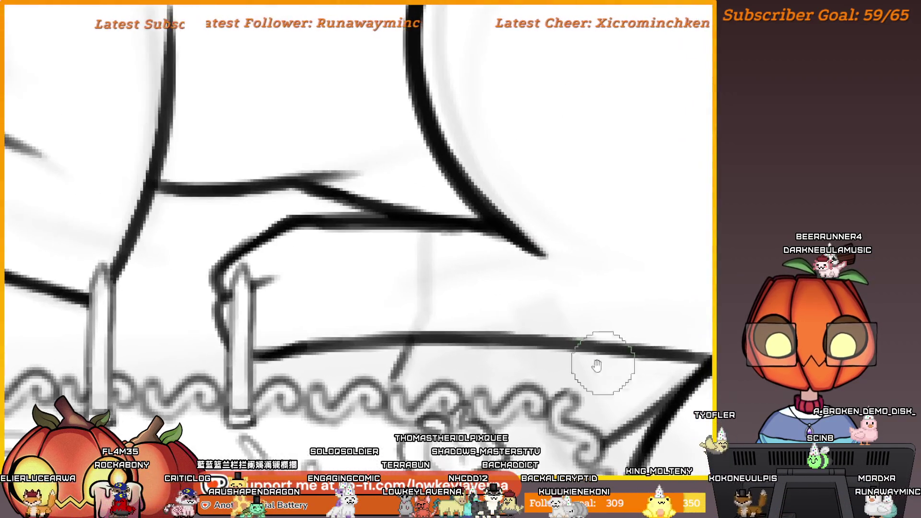
{"action": "left_click_drag", "start_coordinate": [597, 365], "coordinate": [524, 325]}
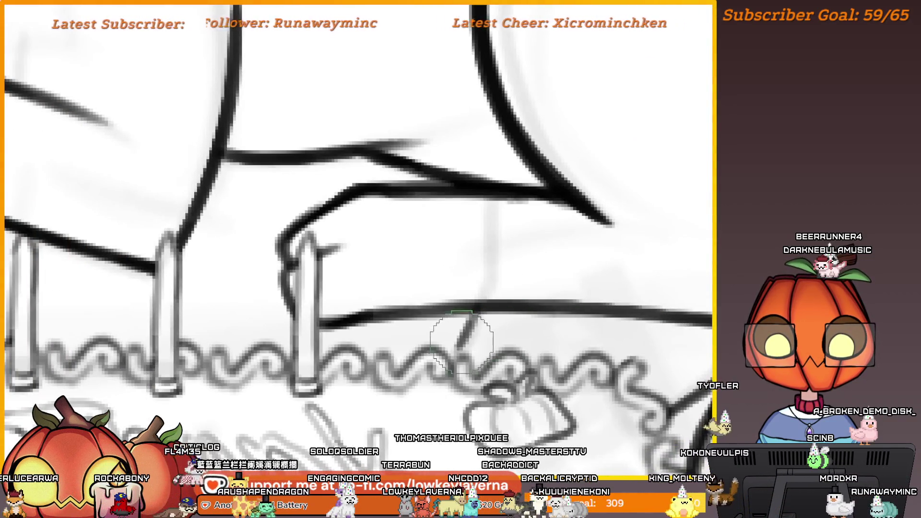
{"action": "left_click_drag", "start_coordinate": [453, 358], "coordinate": [479, 309]}
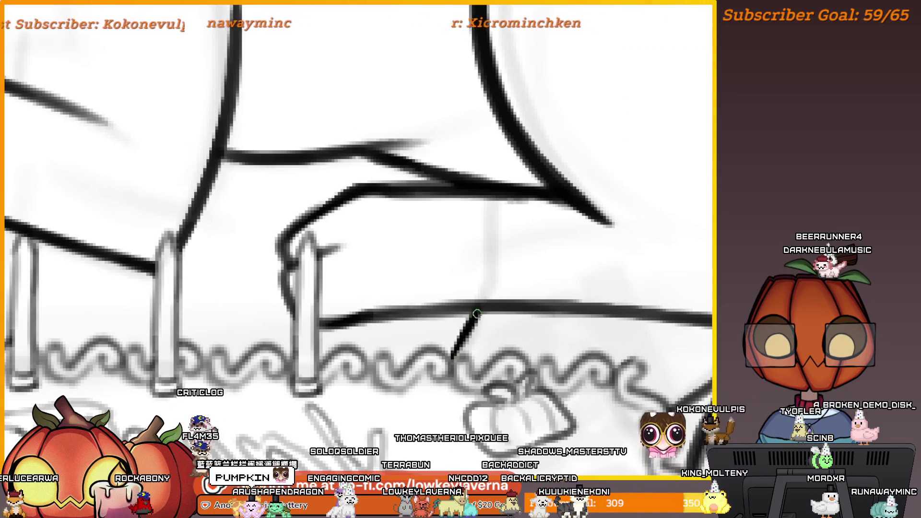
- Thicken the cat's lower body outline and extend the diagonal stroke down toward the frosting
{"action": "left_click_drag", "start_coordinate": [676, 314], "coordinate": [614, 329]}
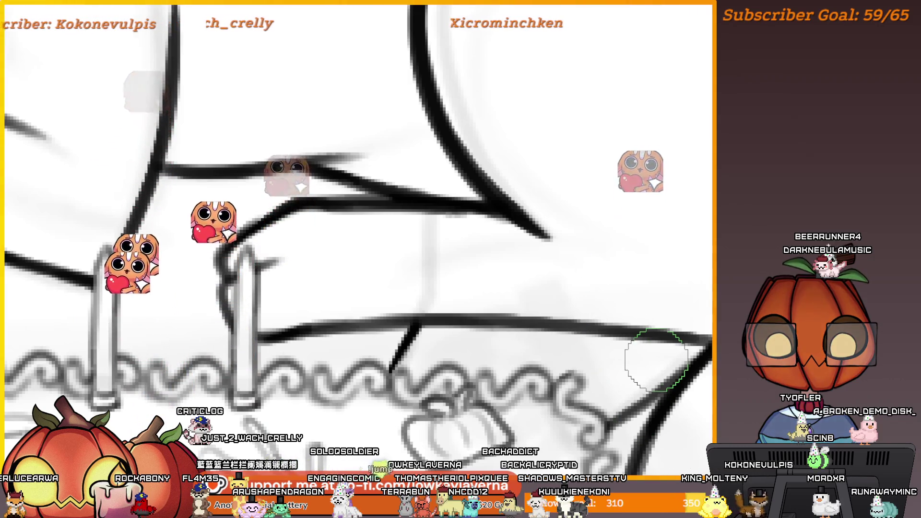
{"action": "scroll", "coordinate": [672, 355], "scroll_direction": "down", "scroll_amount": 1}
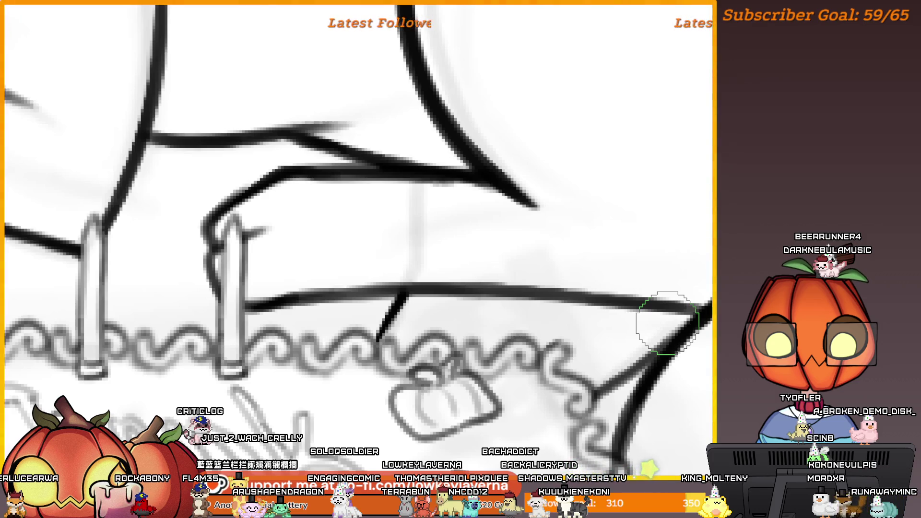
{"action": "mouse_move", "coordinate": [661, 330]}
{"action": "left_mouse_down"}
{"action": "mouse_move", "coordinate": [685, 329]}
{"action": "mouse_move", "coordinate": [691, 312]}
{"action": "left_mouse_up"}
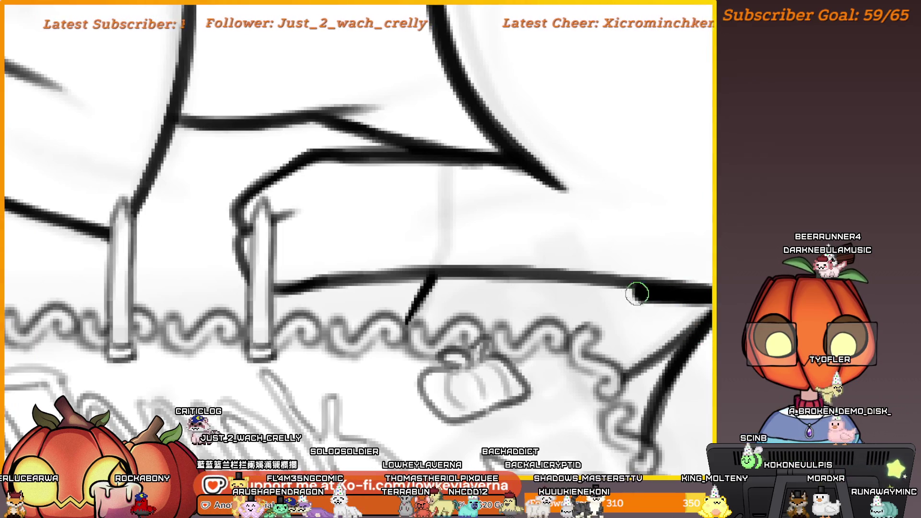
{"action": "left_click_drag", "start_coordinate": [637, 294], "coordinate": [433, 276]}
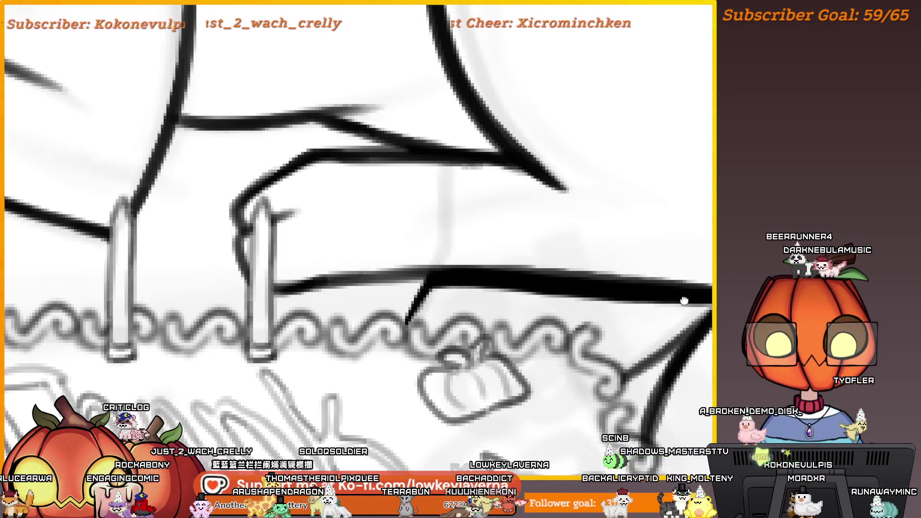
{"action": "left_click_drag", "start_coordinate": [684, 300], "coordinate": [663, 306]}
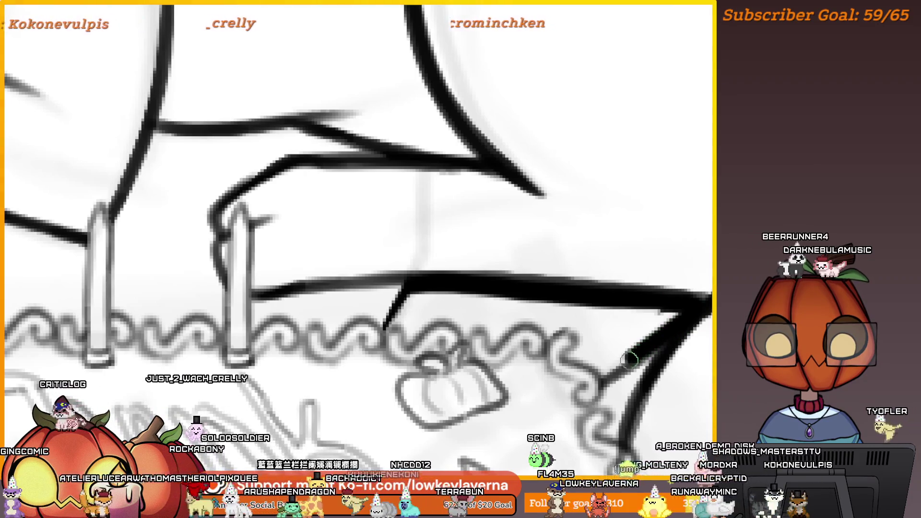
{"action": "mouse_move", "coordinate": [680, 325]}
{"action": "left_mouse_down"}
{"action": "mouse_move", "coordinate": [604, 374]}
{"action": "mouse_move", "coordinate": [630, 385]}
{"action": "mouse_move", "coordinate": [608, 372]}
{"action": "left_mouse_up"}
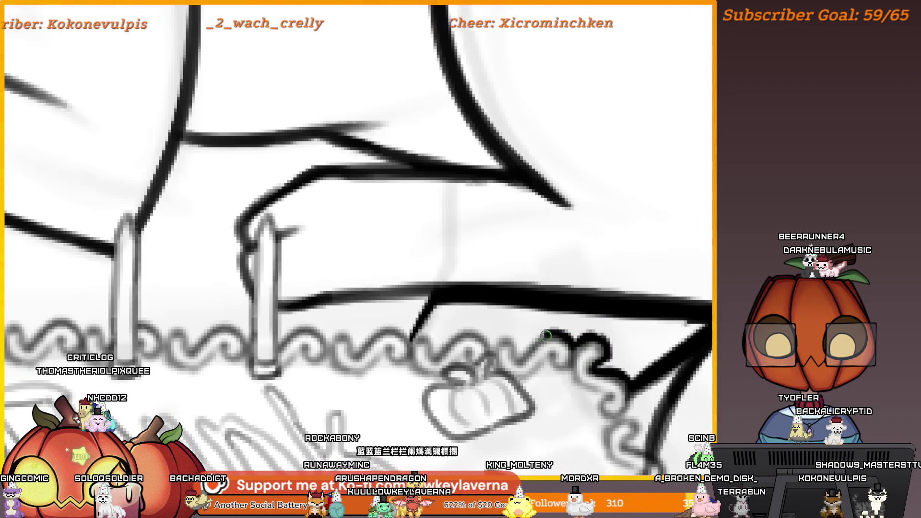
- With a larger brush, fill the shadow and white wedge along the scalloped frosting black
{"action": "scroll", "coordinate": [516, 316], "scroll_direction": "down", "scroll_amount": 3}
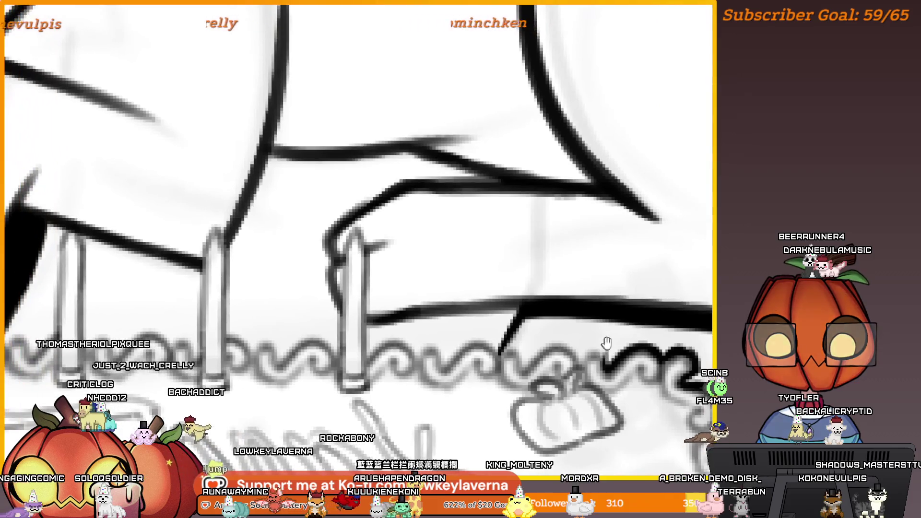
{"action": "scroll", "coordinate": [631, 353], "scroll_direction": "up", "scroll_amount": 3}
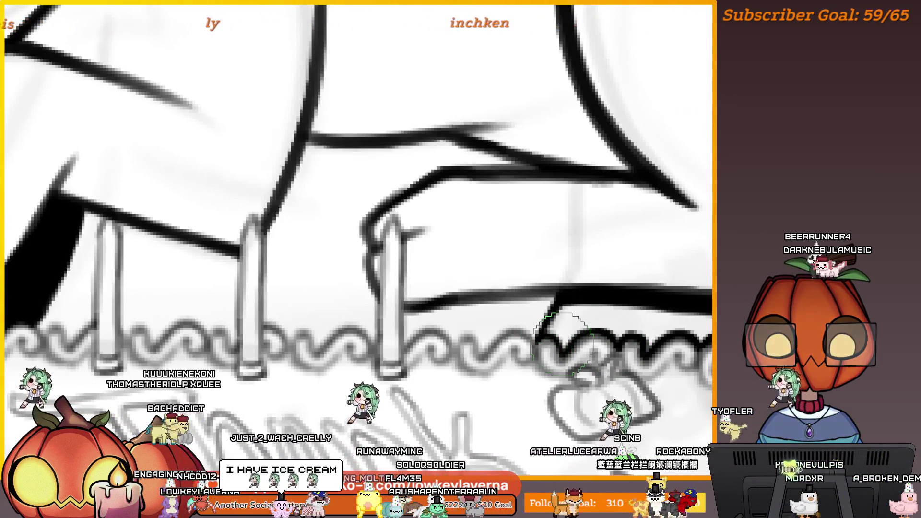
{"action": "key", "text": "bracketright"}
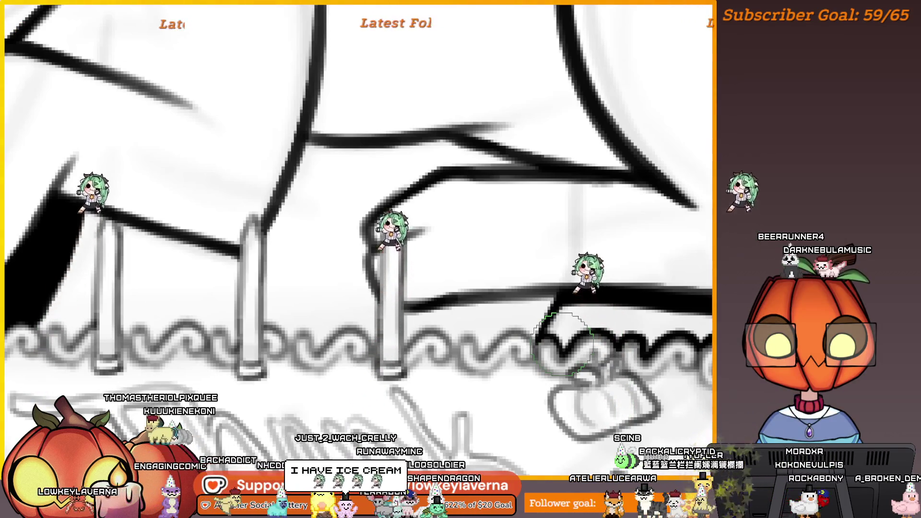
{"action": "scroll", "coordinate": [564, 343], "scroll_direction": "right", "scroll_amount": 5}
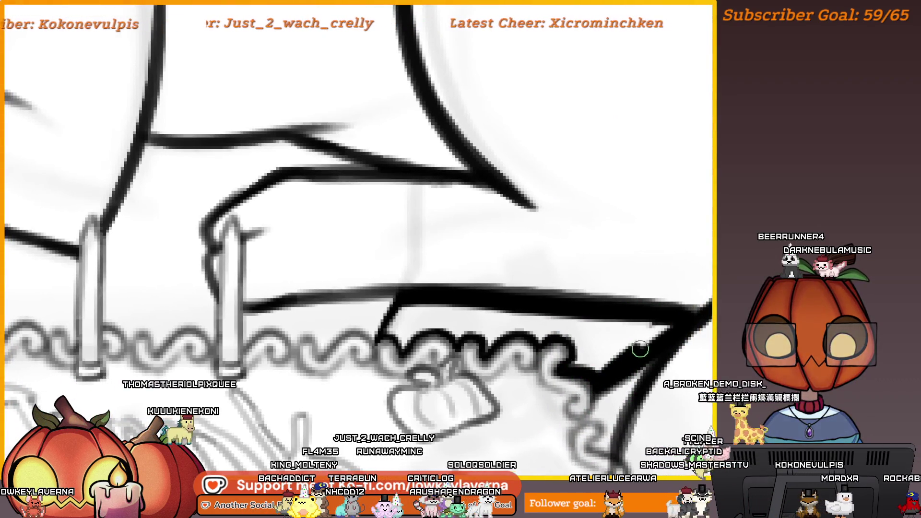
{"action": "left_click_drag", "start_coordinate": [659, 328], "coordinate": [696, 317]}
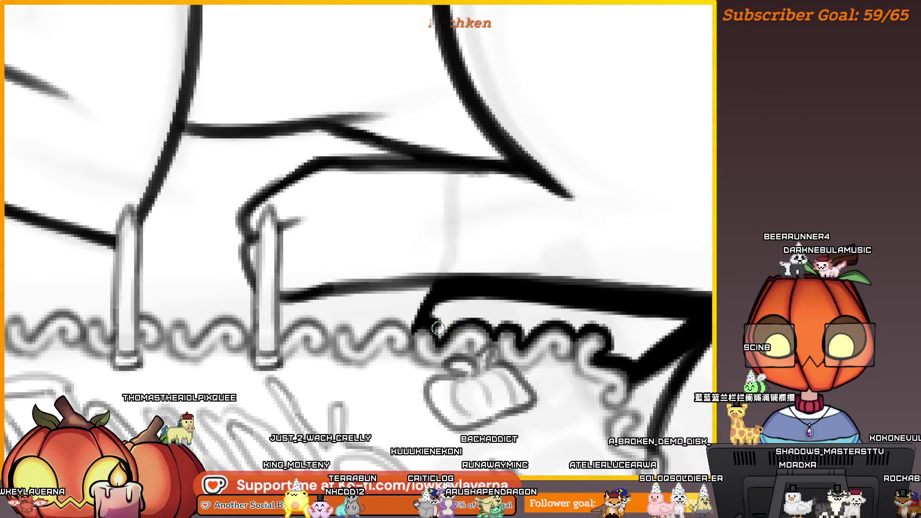
{"action": "left_click_drag", "start_coordinate": [492, 325], "coordinate": [510, 330]}
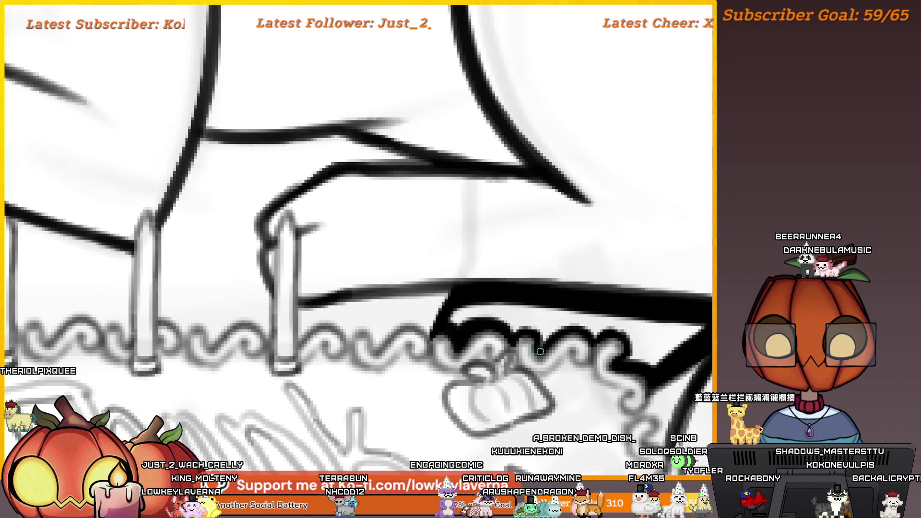
{"action": "left_click_drag", "start_coordinate": [533, 328], "coordinate": [529, 342]}
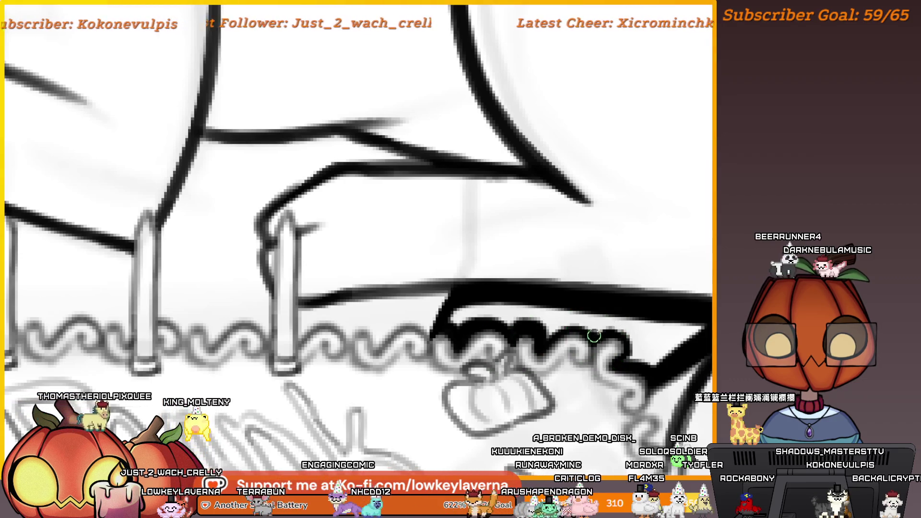
{"action": "left_click_drag", "start_coordinate": [594, 336], "coordinate": [550, 332]}
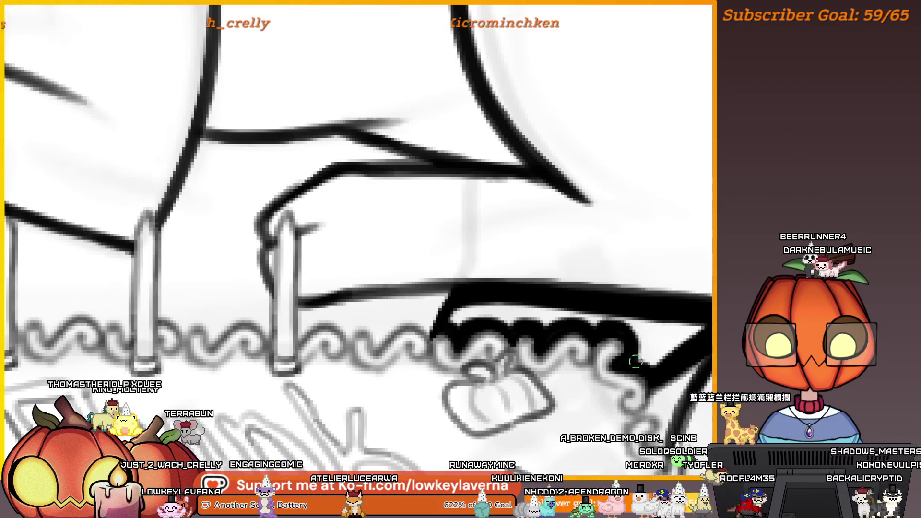
{"action": "mouse_move", "coordinate": [689, 341]}
{"action": "left_mouse_down"}
{"action": "mouse_move", "coordinate": [661, 350]}
{"action": "mouse_move", "coordinate": [662, 333]}
{"action": "left_mouse_up"}
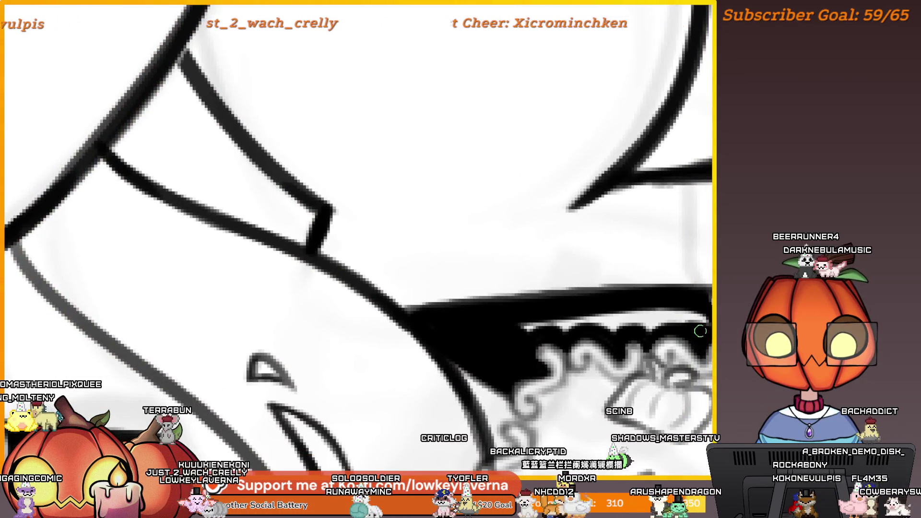
- Fill the remaining white slivers in the frosting shadow black and flip the view back
{"action": "left_click_drag", "start_coordinate": [665, 330], "coordinate": [500, 329]}
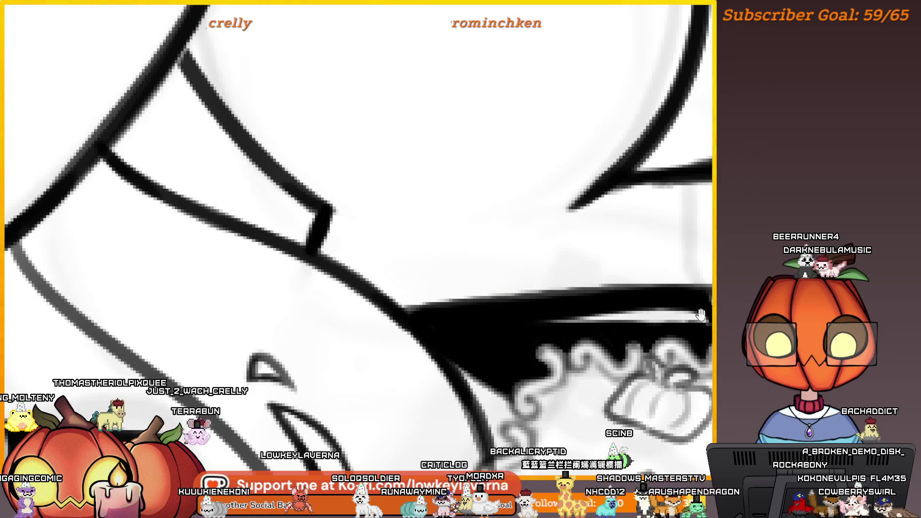
{"action": "left_click_drag", "start_coordinate": [675, 331], "coordinate": [599, 332]}
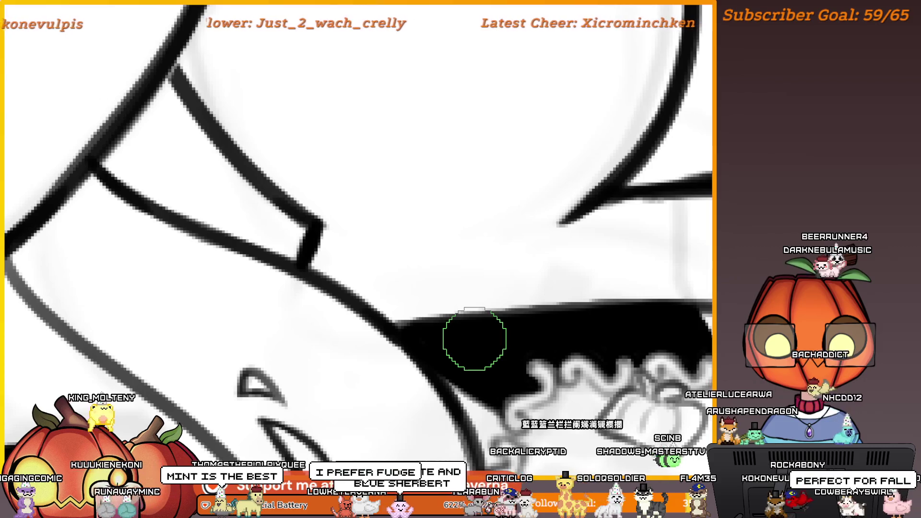
{"action": "key", "text": "bracketleft"}
{"action": "key", "text": "bracketleft"}
{"action": "key", "text": "bracketleft"}
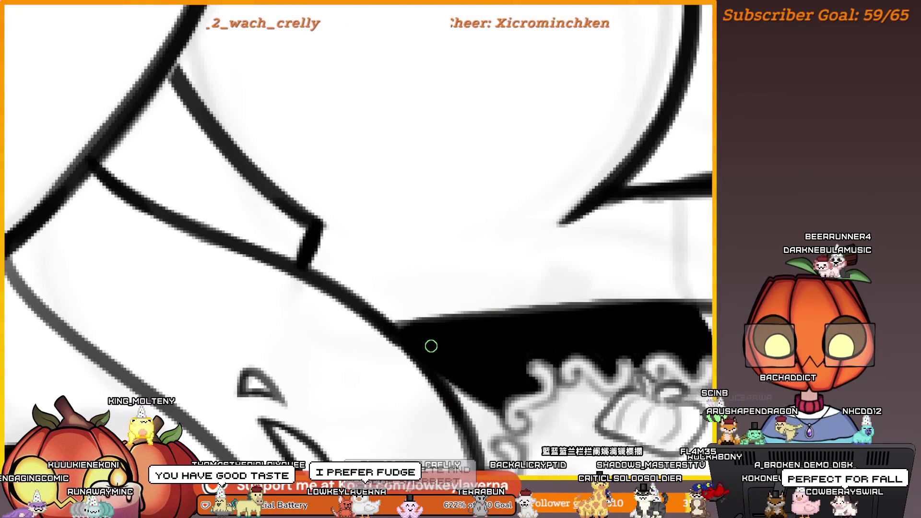
{"action": "key", "text": "bracketright"}
{"action": "key", "text": "bracketright"}
{"action": "key", "text": "bracketright"}
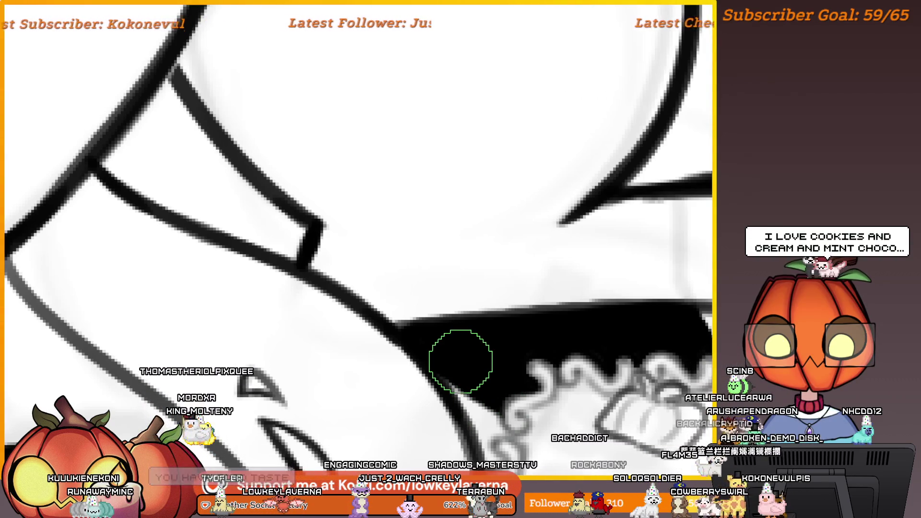
{"action": "key", "text": "m"}
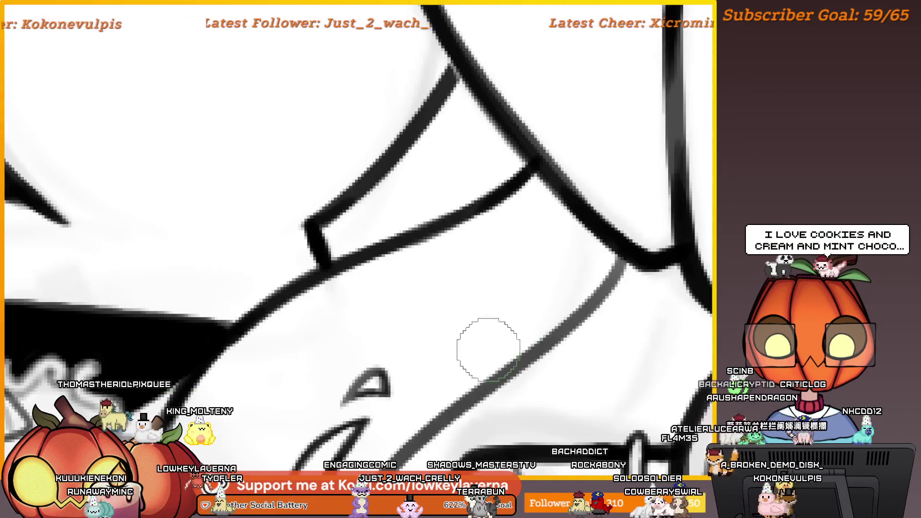
{"action": "scroll", "coordinate": [488, 350], "scroll_direction": "down", "scroll_amount": 5}
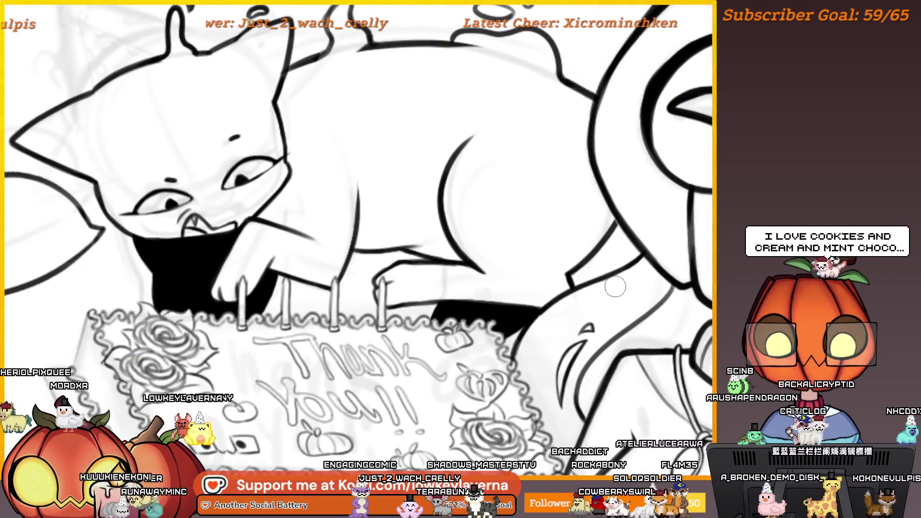
- Zoom out to show the full cat-and-cake scene beside the character reference panel
{"action": "scroll", "coordinate": [477, 300], "scroll_direction": "up", "scroll_amount": 5}
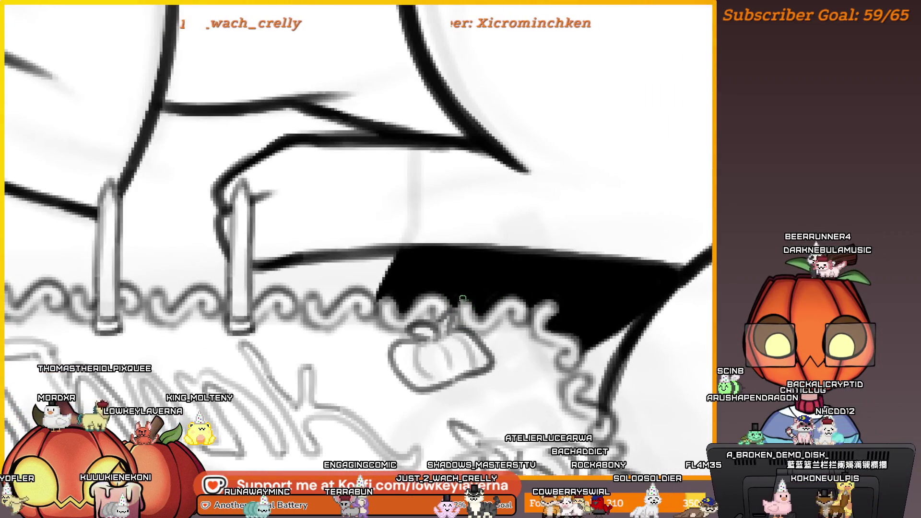
{"action": "key", "text": "bracketright"}
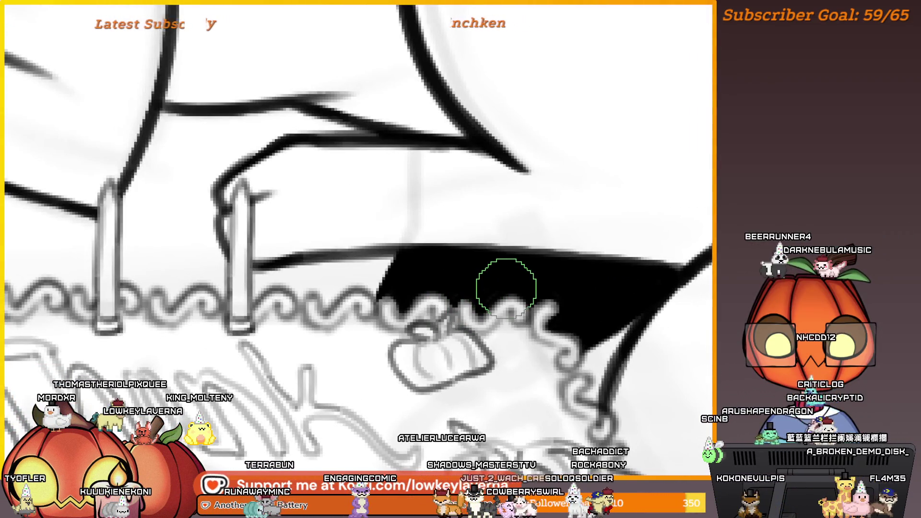
{"action": "scroll", "coordinate": [567, 238], "scroll_direction": "down", "scroll_amount": 5}
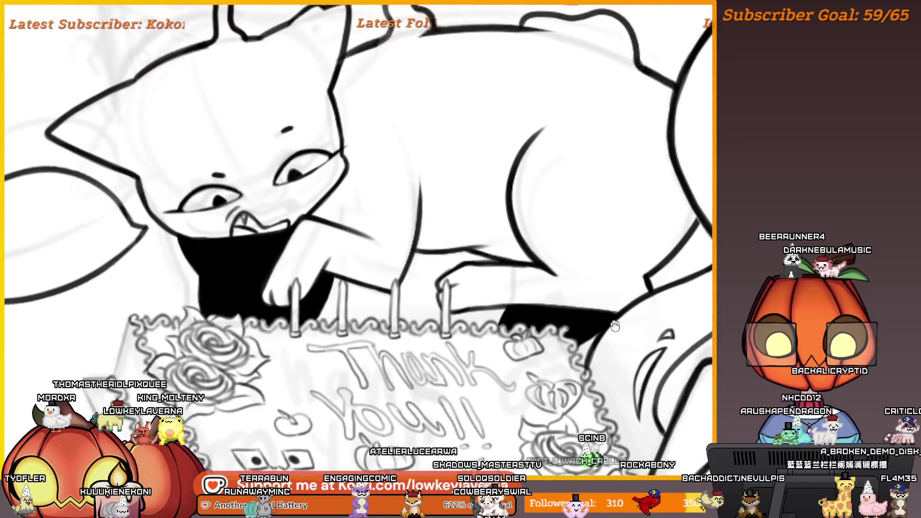
{"action": "scroll", "coordinate": [575, 292], "scroll_direction": "down", "scroll_amount": 4}
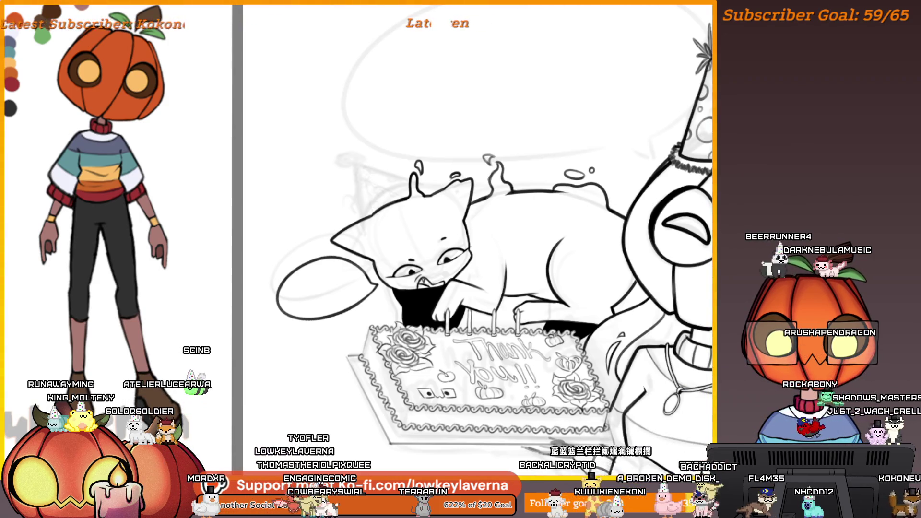
- Zoom in on the cat's leg beside the candles and ink its outline darker and thicker
{"action": "mouse_move", "coordinate": [515, 310]}
{"action": "left_mouse_down"}
{"action": "mouse_move", "coordinate": [600, 300]}
{"action": "mouse_move", "coordinate": [631, 283]}
{"action": "left_mouse_up"}
{"action": "scroll", "coordinate": [631, 283], "scroll_direction": "up", "scroll_amount": 5}
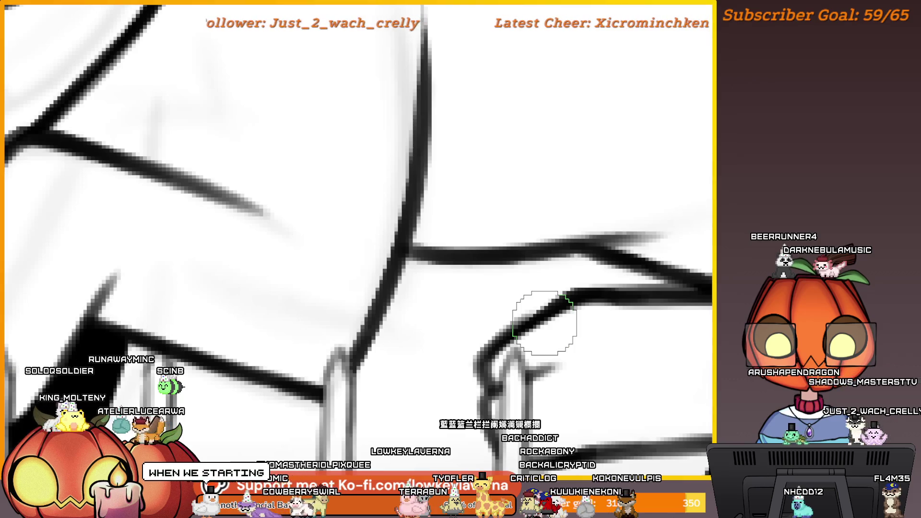
{"action": "mouse_move", "coordinate": [582, 352]}
{"action": "left_mouse_down"}
{"action": "mouse_move", "coordinate": [475, 388]}
{"action": "mouse_move", "coordinate": [508, 384]}
{"action": "left_mouse_up"}
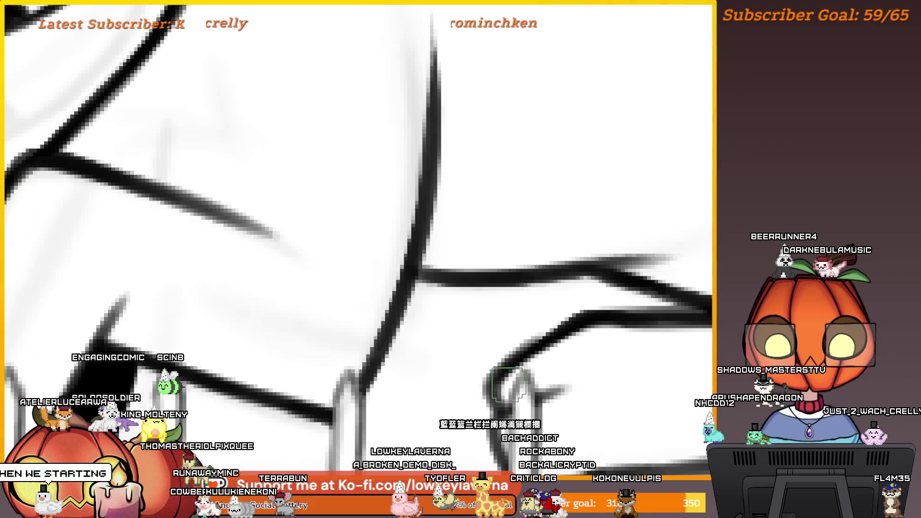
{"action": "left_click_drag", "start_coordinate": [583, 335], "coordinate": [593, 341]}
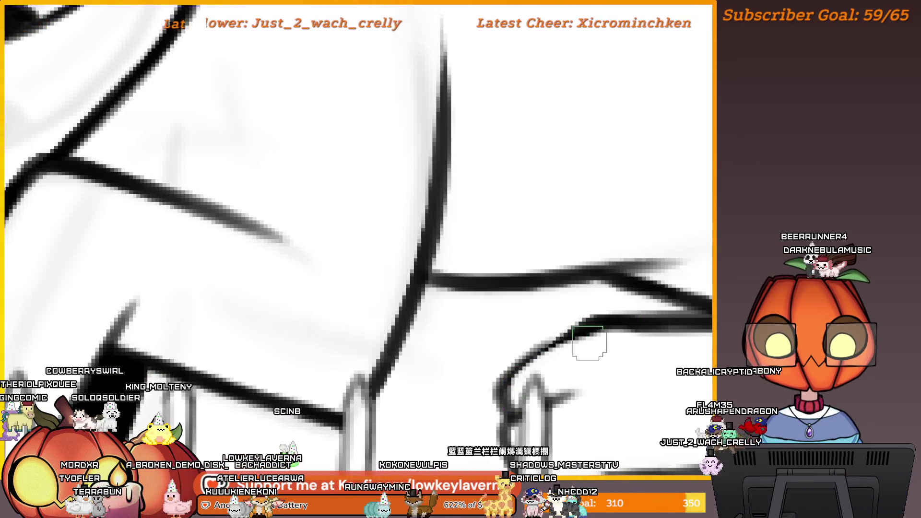
{"action": "left_click_drag", "start_coordinate": [644, 352], "coordinate": [607, 350]}
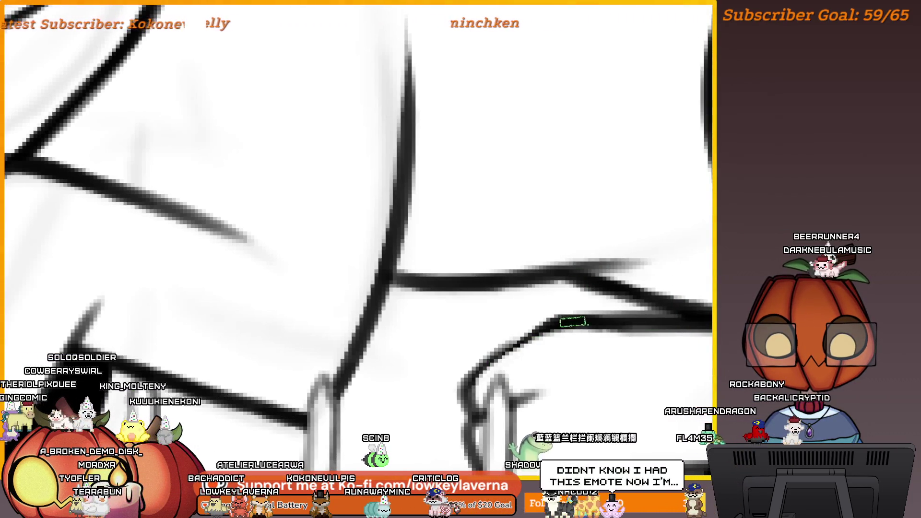
{"action": "mouse_move", "coordinate": [573, 322]}
{"action": "left_mouse_down"}
{"action": "mouse_move", "coordinate": [594, 303]}
{"action": "mouse_move", "coordinate": [504, 350]}
{"action": "left_mouse_up"}
{"action": "left_click_drag", "start_coordinate": [582, 301], "coordinate": [486, 363]}
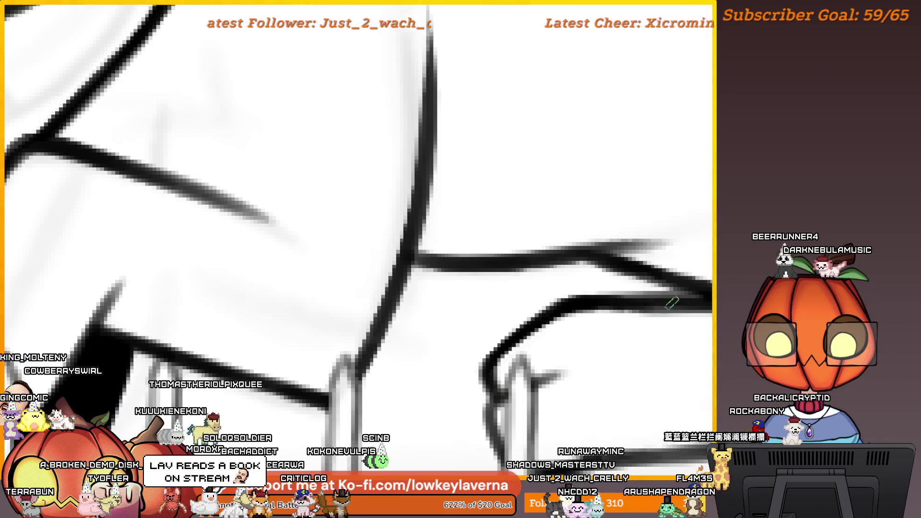
{"action": "scroll", "coordinate": [603, 301], "scroll_direction": "down", "scroll_amount": 1}
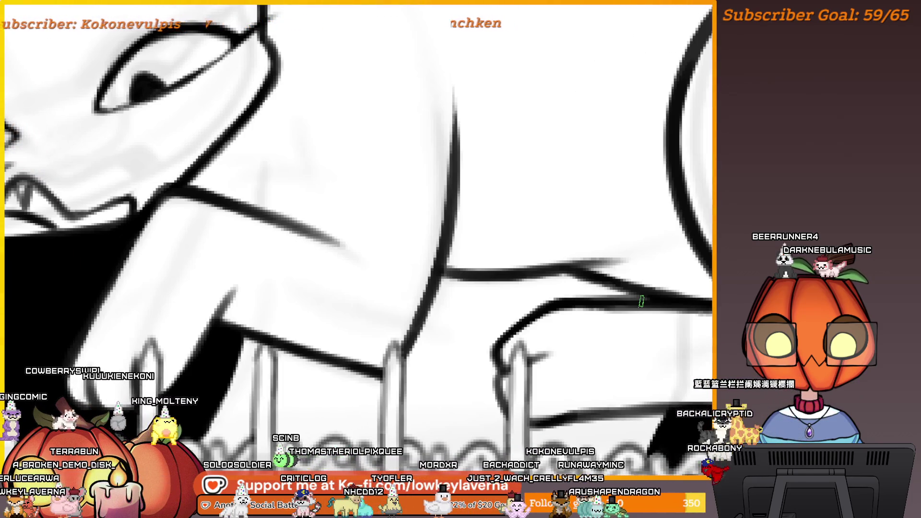
{"action": "scroll", "coordinate": [618, 286], "scroll_direction": "up", "scroll_amount": 1}
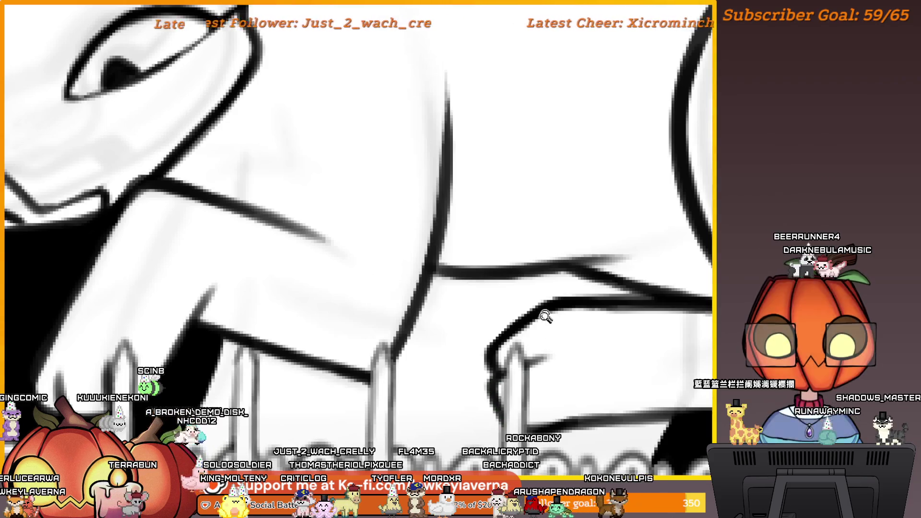
{"action": "scroll", "coordinate": [545, 313], "scroll_direction": "down", "scroll_amount": 5}
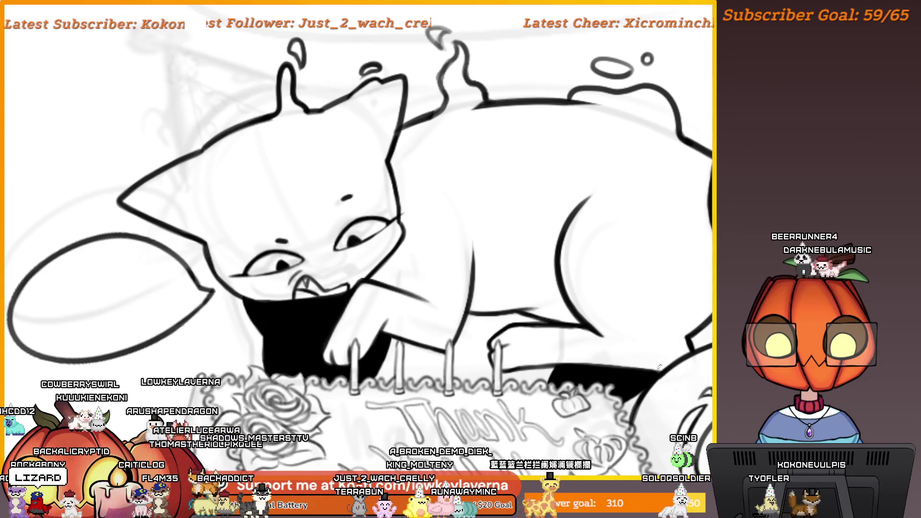
- Recentre on the cat and cake, then flip the canvas view horizontally to check it
{"action": "scroll", "coordinate": [659, 367], "scroll_direction": "down", "scroll_amount": 3}
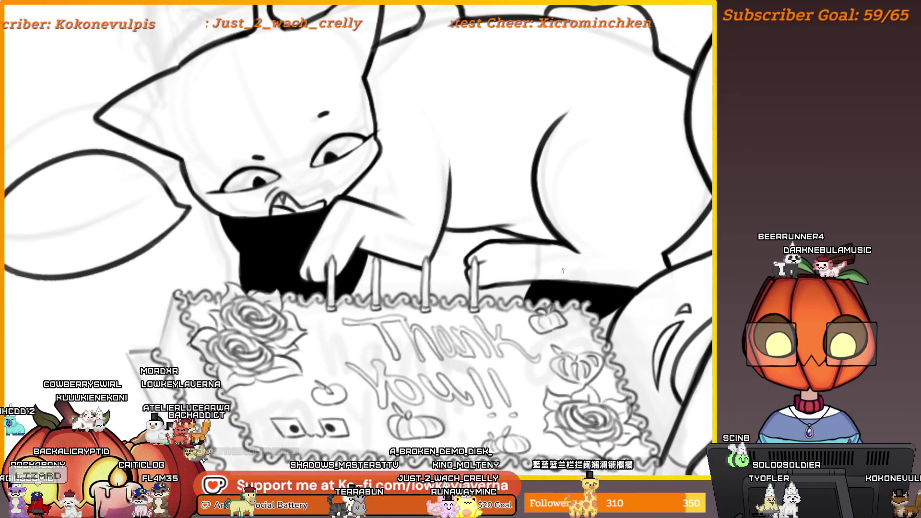
{"action": "scroll", "coordinate": [562, 271], "scroll_direction": "up", "scroll_amount": 3}
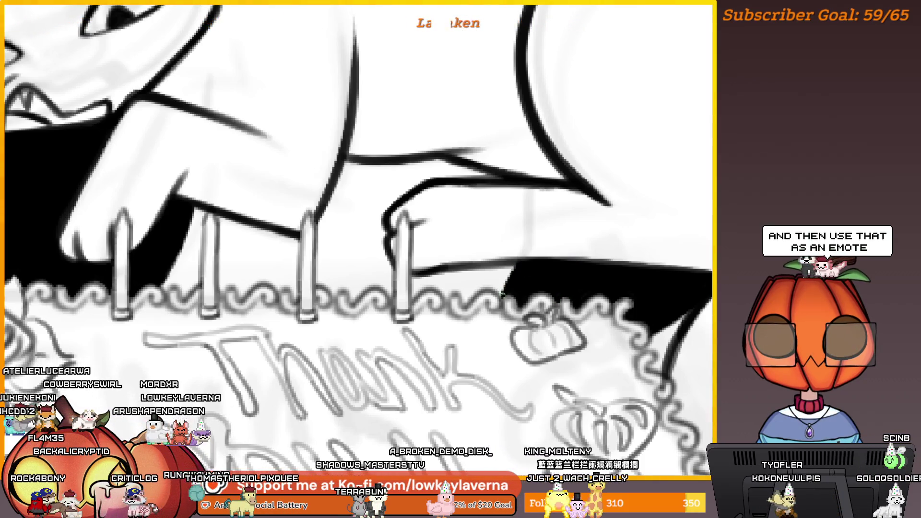
{"action": "scroll", "coordinate": [542, 215], "scroll_direction": "down", "scroll_amount": 3}
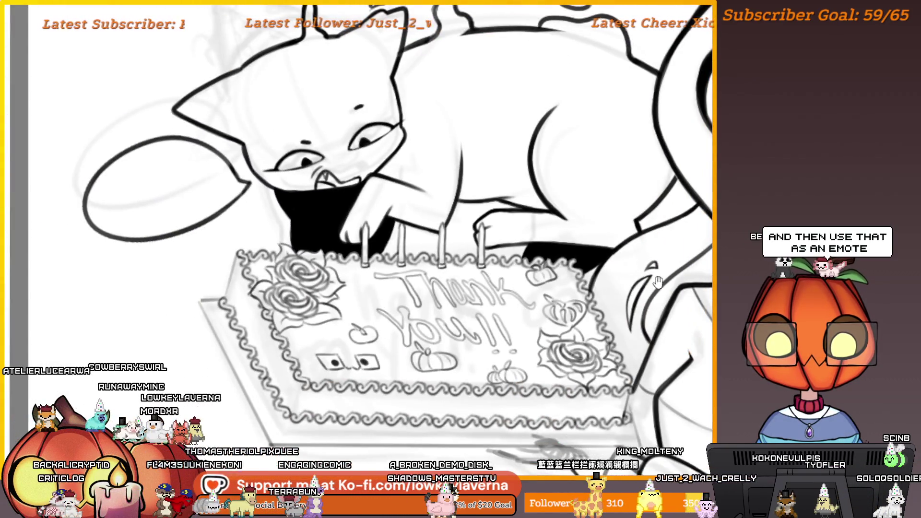
{"action": "mouse_move", "coordinate": [572, 195]}
{"action": "left_mouse_down"}
{"action": "mouse_move", "coordinate": [595, 283]}
{"action": "mouse_move", "coordinate": [588, 307]}
{"action": "mouse_move", "coordinate": [577, 304]}
{"action": "mouse_move", "coordinate": [586, 297]}
{"action": "left_mouse_up"}
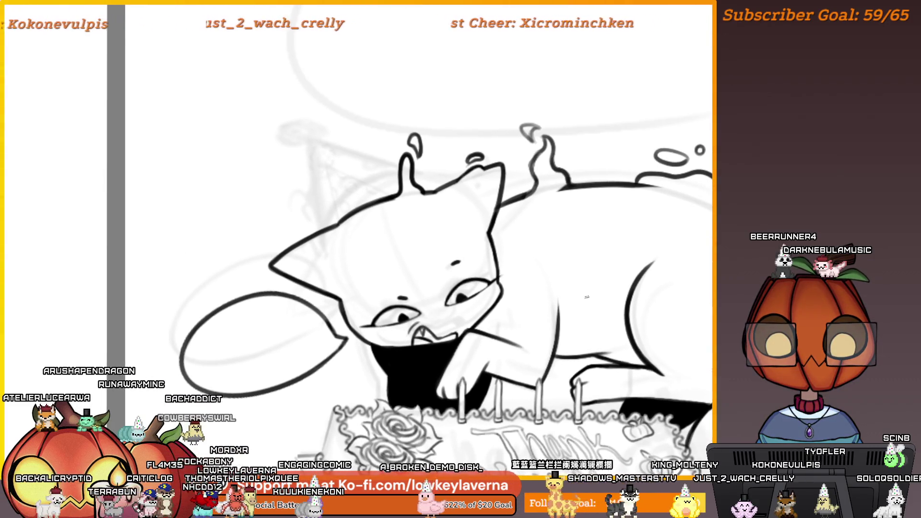
{"action": "scroll", "coordinate": [586, 298], "scroll_direction": "up", "scroll_amount": 3}
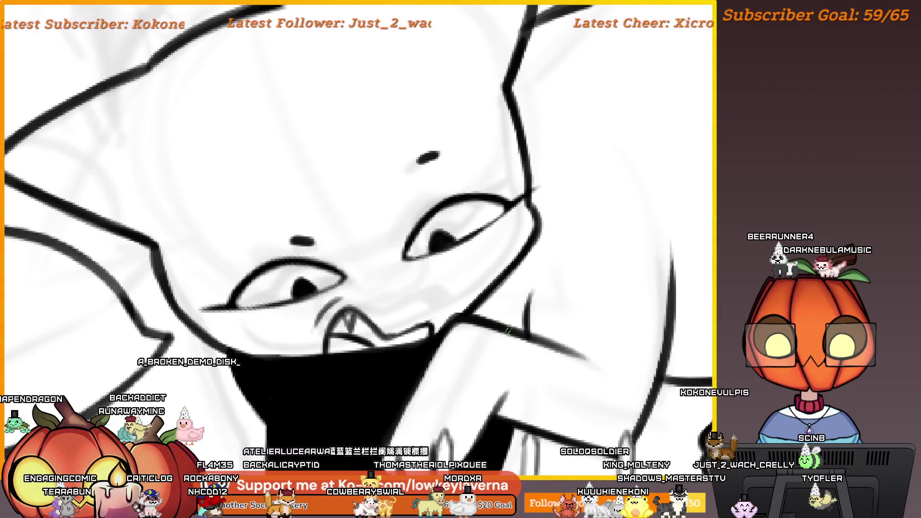
{"action": "scroll", "coordinate": [631, 264], "scroll_direction": "down", "scroll_amount": 4}
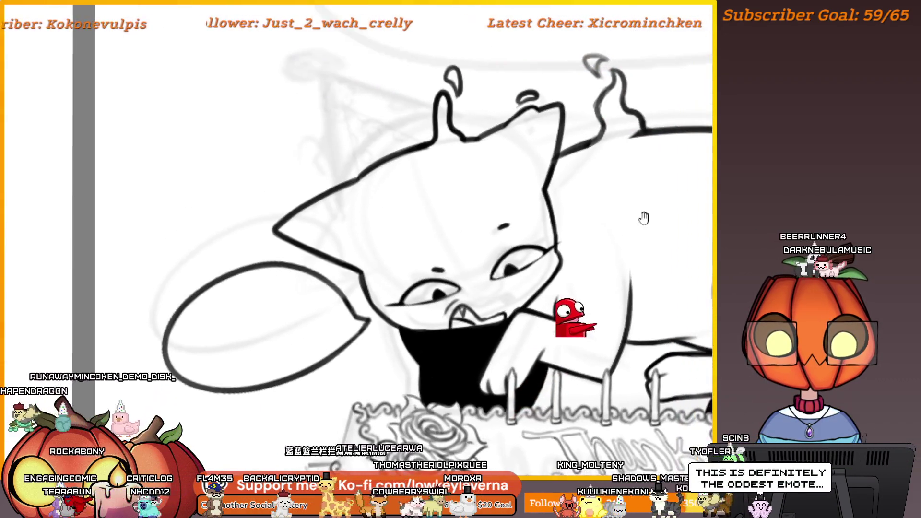
{"action": "key", "text": "m"}
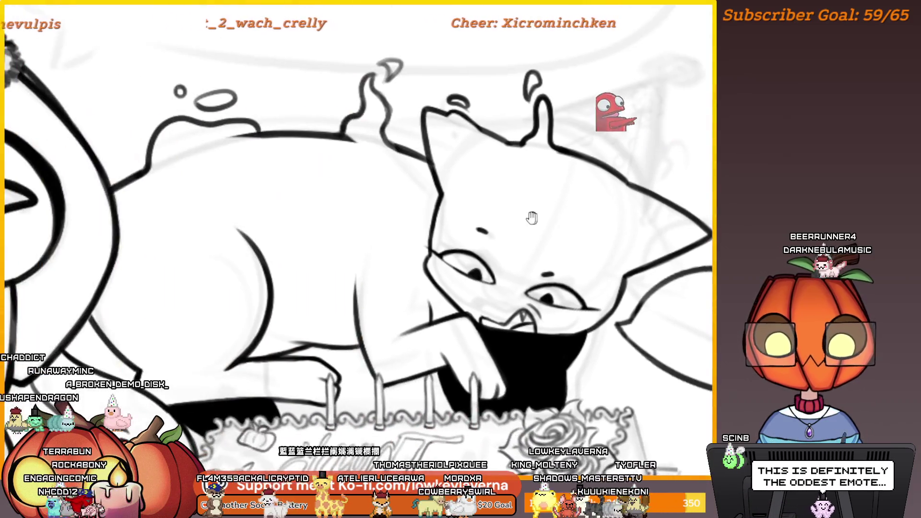
{"action": "left_click_drag", "start_coordinate": [531, 217], "coordinate": [458, 247]}
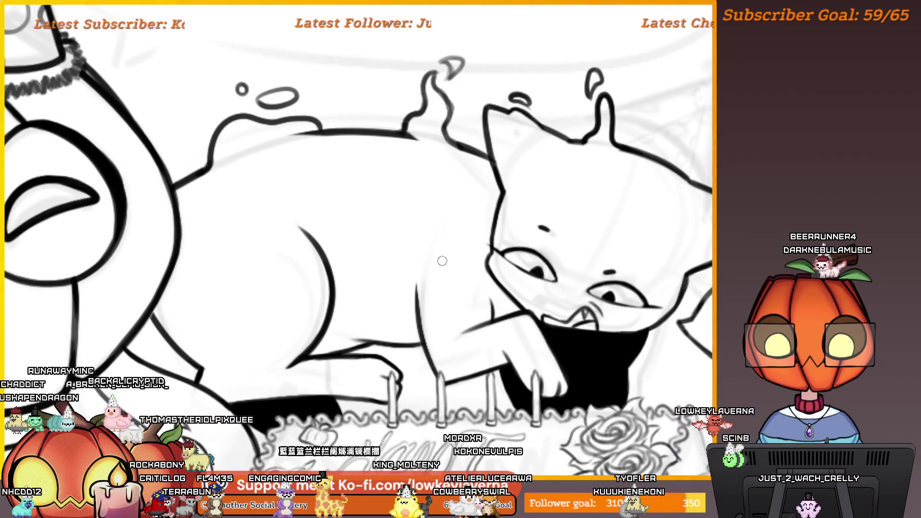
- Zoom in on the cat's back and retrace the curved flame line in darker ink
{"action": "scroll", "coordinate": [442, 261], "scroll_direction": "down", "scroll_amount": 3}
{"action": "scroll", "coordinate": [467, 283], "scroll_direction": "up", "scroll_amount": 10}
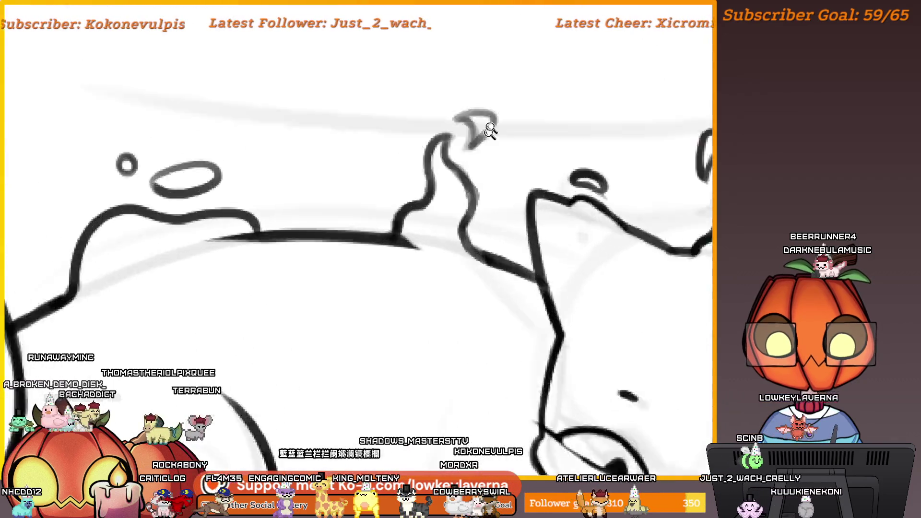
{"action": "scroll", "coordinate": [646, 369], "scroll_direction": "down", "scroll_amount": 3}
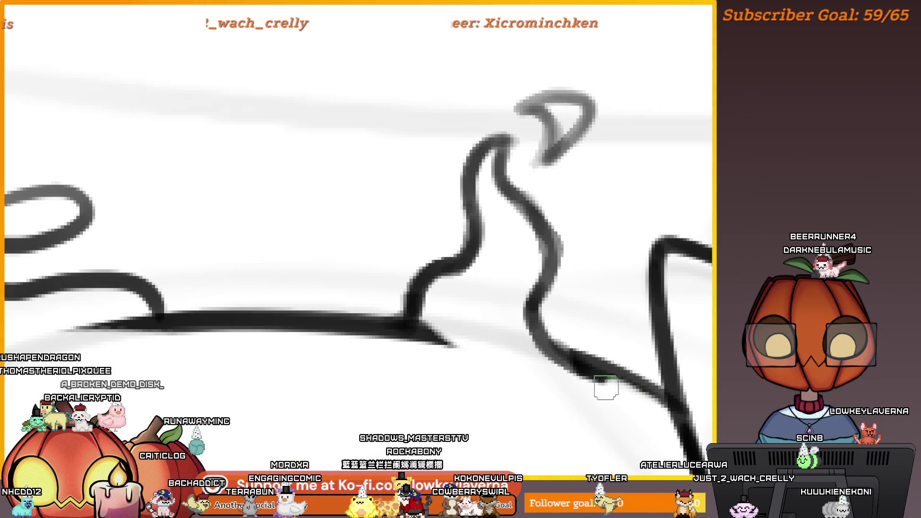
{"action": "left_click_drag", "start_coordinate": [651, 341], "coordinate": [581, 331]}
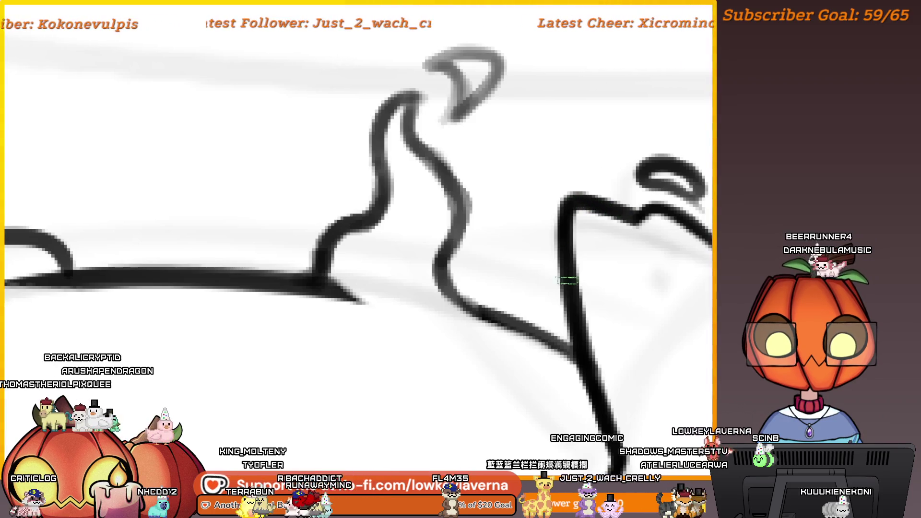
{"action": "left_click_drag", "start_coordinate": [568, 280], "coordinate": [665, 386]}
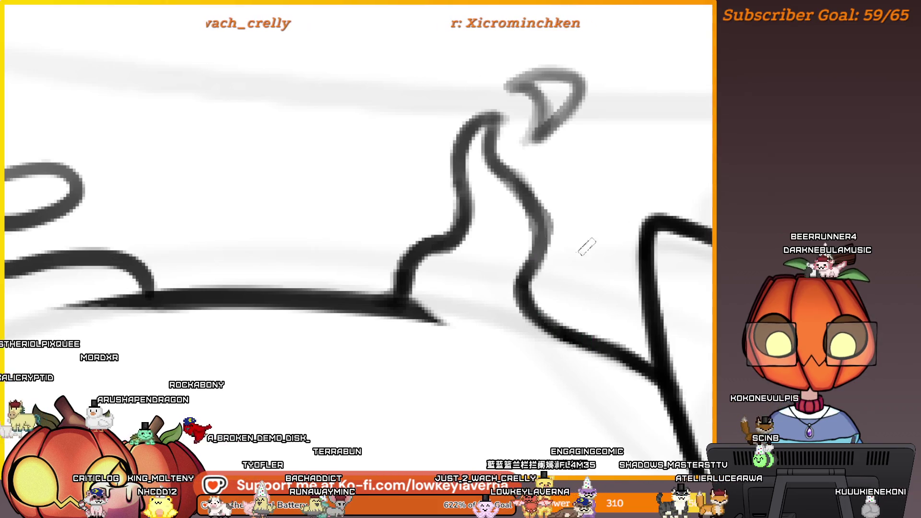
{"action": "mouse_move", "coordinate": [583, 247]}
{"action": "left_mouse_down"}
{"action": "mouse_move", "coordinate": [615, 273]}
{"action": "mouse_move", "coordinate": [607, 331]}
{"action": "mouse_move", "coordinate": [617, 341]}
{"action": "left_mouse_up"}
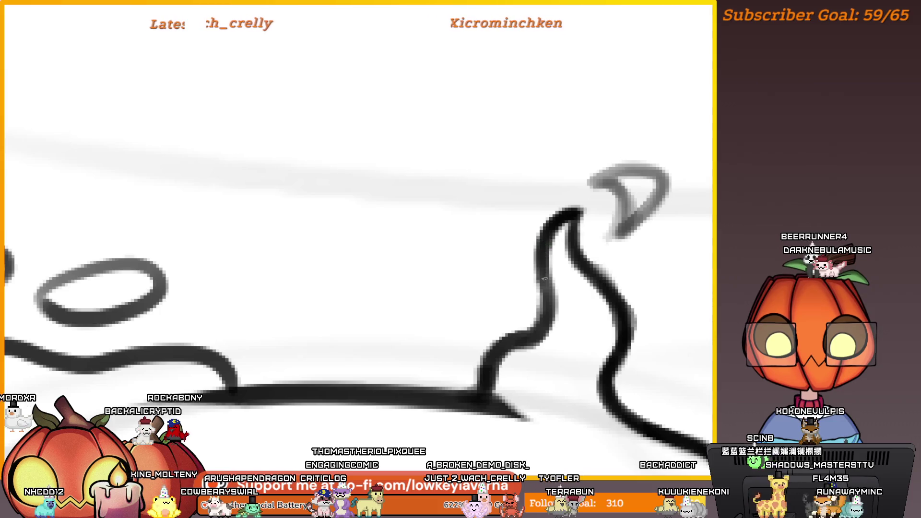
{"action": "left_click_drag", "start_coordinate": [547, 325], "coordinate": [494, 354]}
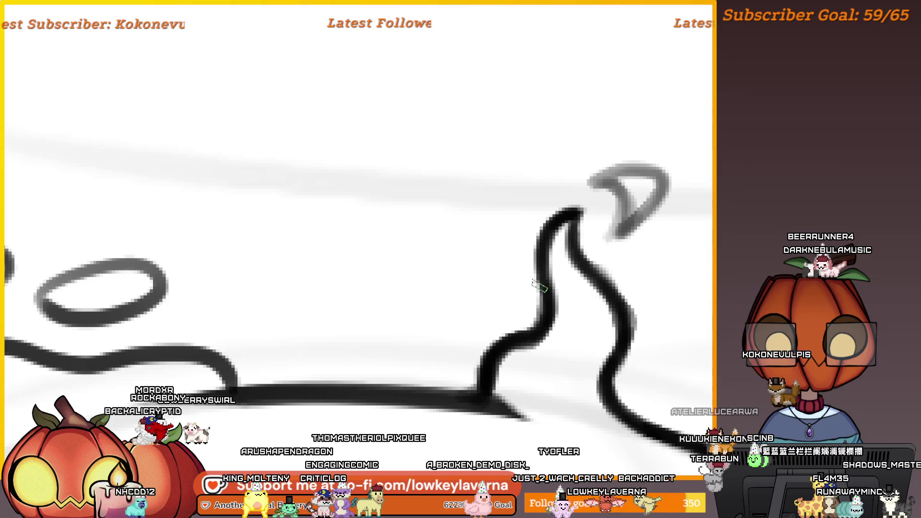
{"action": "scroll", "coordinate": [527, 319], "scroll_direction": "down", "scroll_amount": 2}
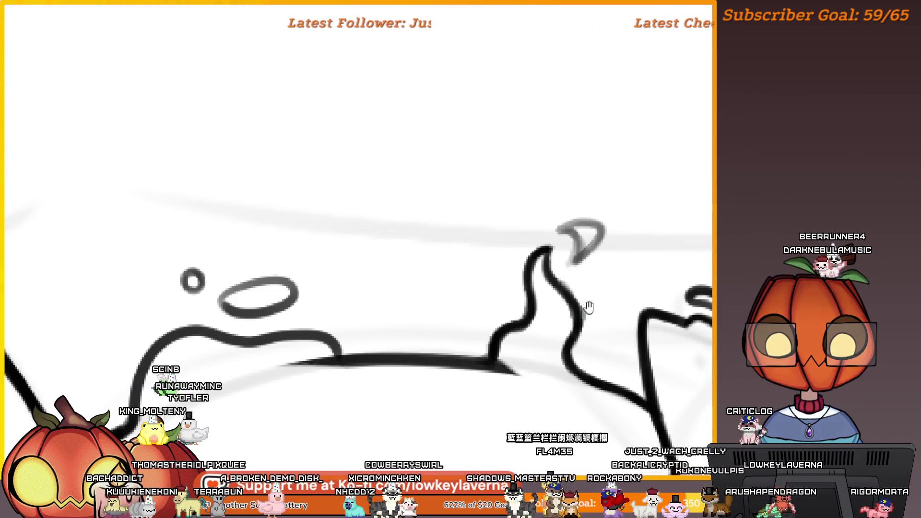
{"action": "left_click_drag", "start_coordinate": [585, 307], "coordinate": [610, 338]}
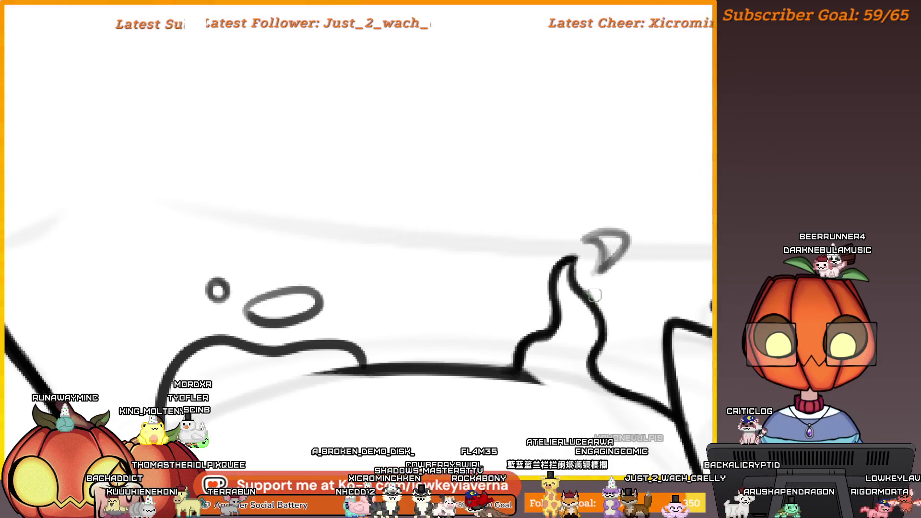
{"action": "scroll", "coordinate": [581, 270], "scroll_direction": "left", "scroll_amount": 1}
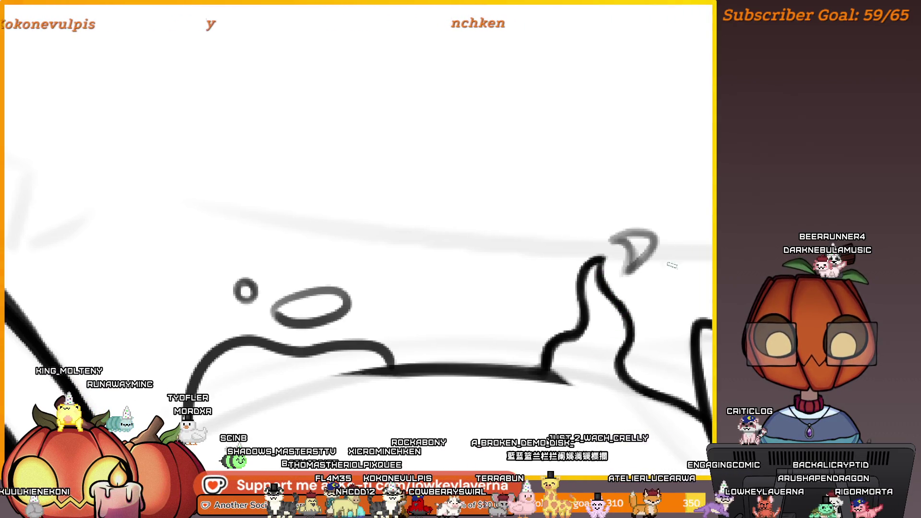
{"action": "left_click_drag", "start_coordinate": [672, 265], "coordinate": [628, 325]}
{"action": "mouse_move", "coordinate": [520, 327]}
{"action": "left_mouse_down"}
{"action": "mouse_move", "coordinate": [372, 280]}
{"action": "mouse_move", "coordinate": [521, 283]}
{"action": "left_mouse_up"}
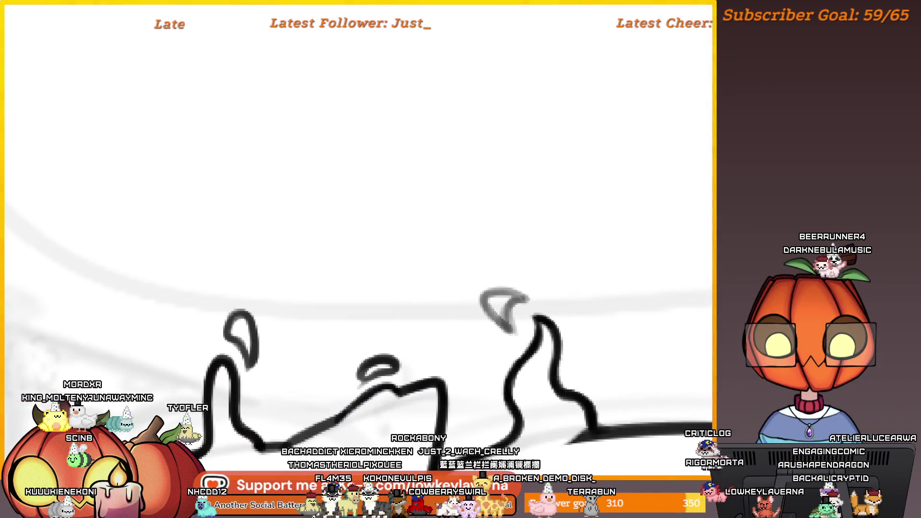
{"action": "mouse_move", "coordinate": [599, 290]}
{"action": "left_mouse_down"}
{"action": "mouse_move", "coordinate": [532, 310]}
{"action": "mouse_move", "coordinate": [552, 302]}
{"action": "left_mouse_up"}
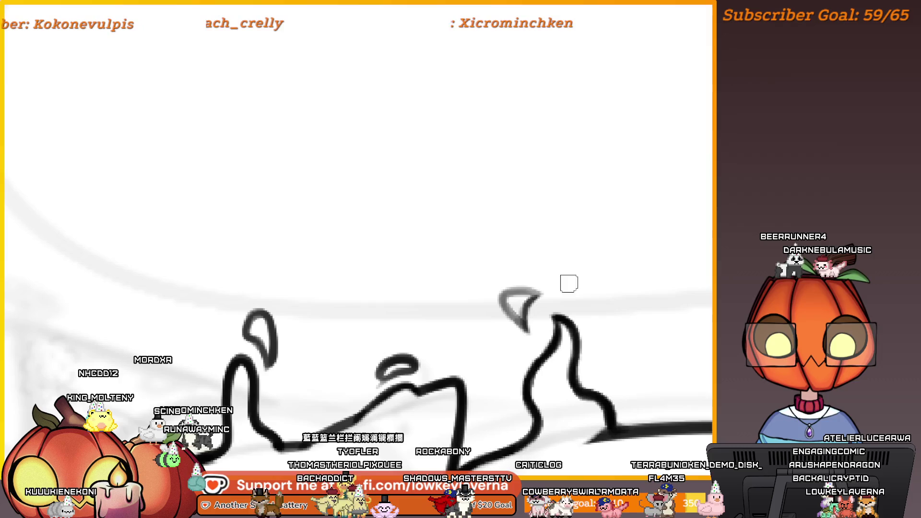
{"action": "scroll", "coordinate": [556, 277], "scroll_direction": "up", "scroll_amount": 5}
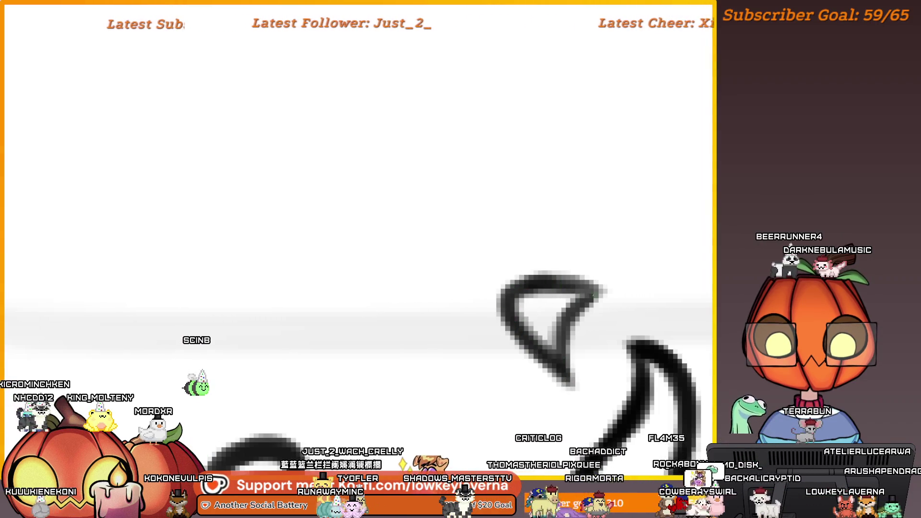
{"action": "scroll", "coordinate": [601, 249], "scroll_direction": "down", "scroll_amount": 3}
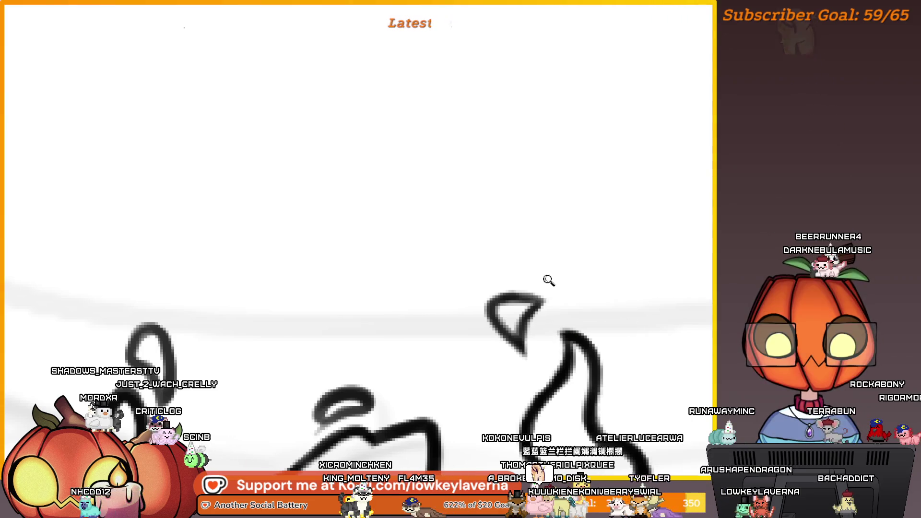
- Resize the brush and frame the area around the ear loop near the back line
{"action": "scroll", "coordinate": [549, 281], "scroll_direction": "down", "scroll_amount": 2}
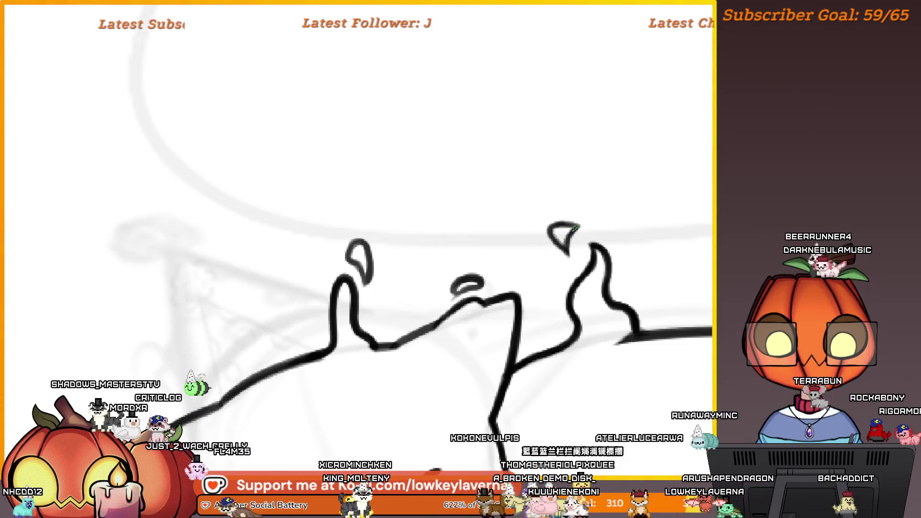
{"action": "scroll", "coordinate": [579, 309], "scroll_direction": "up", "scroll_amount": 4}
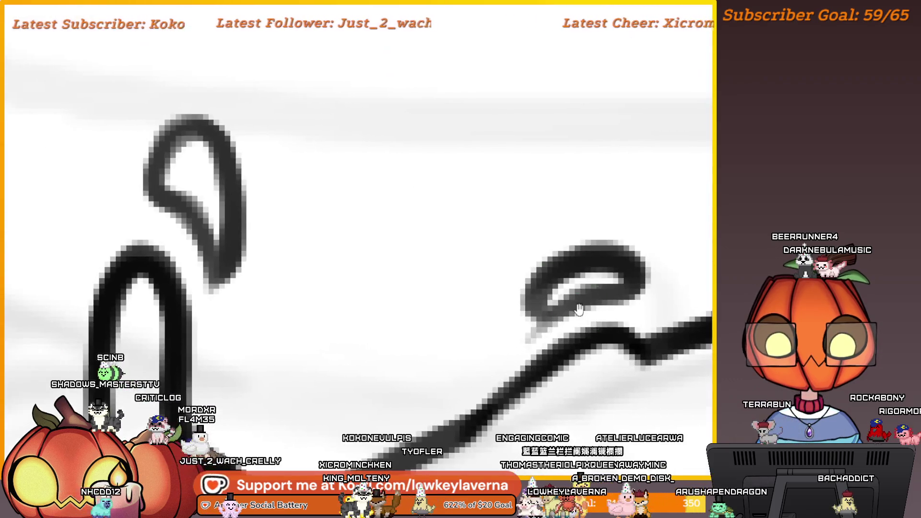
{"action": "key", "text": "bracketright"}
{"action": "key", "text": "bracketright"}
{"action": "key", "text": "bracketright"}
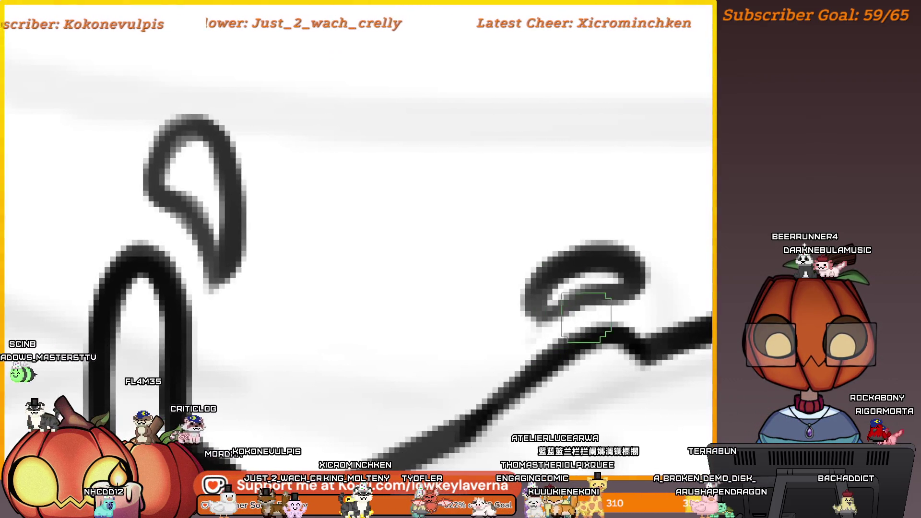
{"action": "left_click_drag", "start_coordinate": [537, 331], "coordinate": [512, 366]}
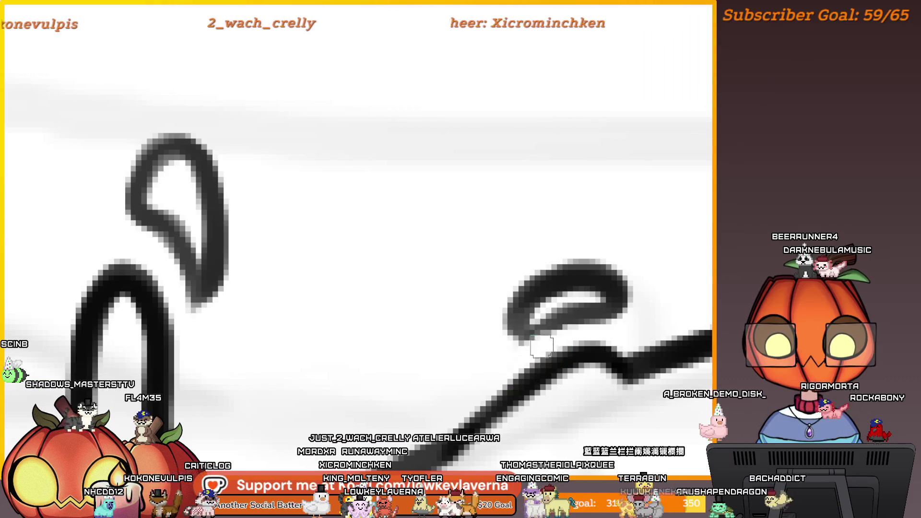
{"action": "key", "text": "bracketleft"}
{"action": "key", "text": "bracketleft"}
{"action": "scroll", "coordinate": [571, 285], "scroll_direction": "down", "scroll_amount": 2}
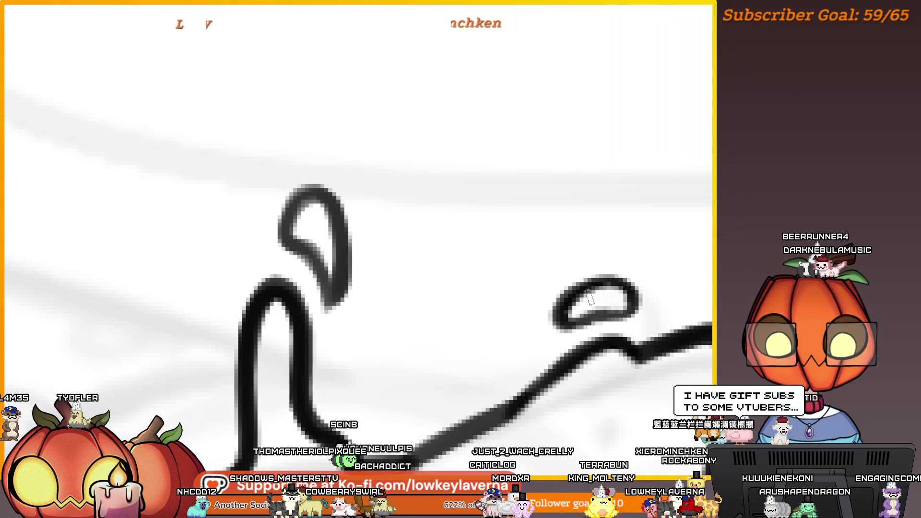
{"action": "scroll", "coordinate": [601, 293], "scroll_direction": "down", "scroll_amount": 2}
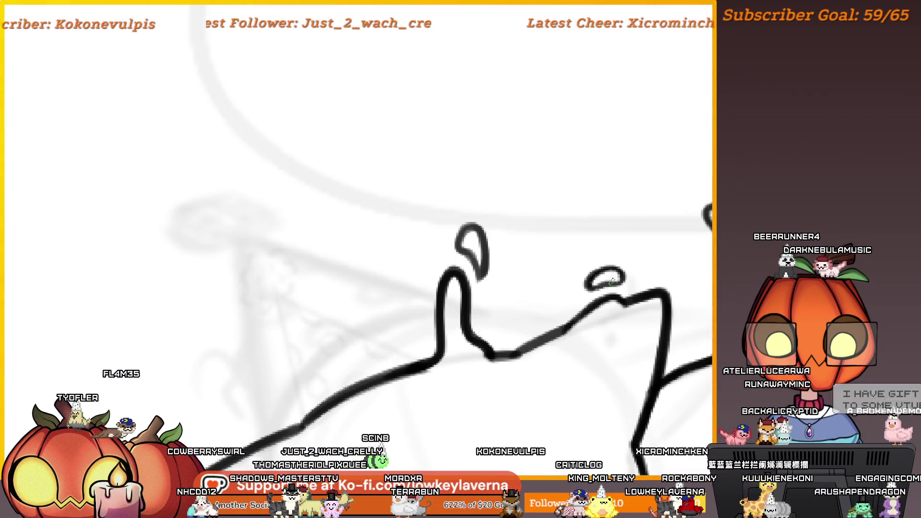
- Retrace the cat's diagonal back line toward the lower left to make it bold
{"action": "left_click_drag", "start_coordinate": [628, 324], "coordinate": [688, 316]}
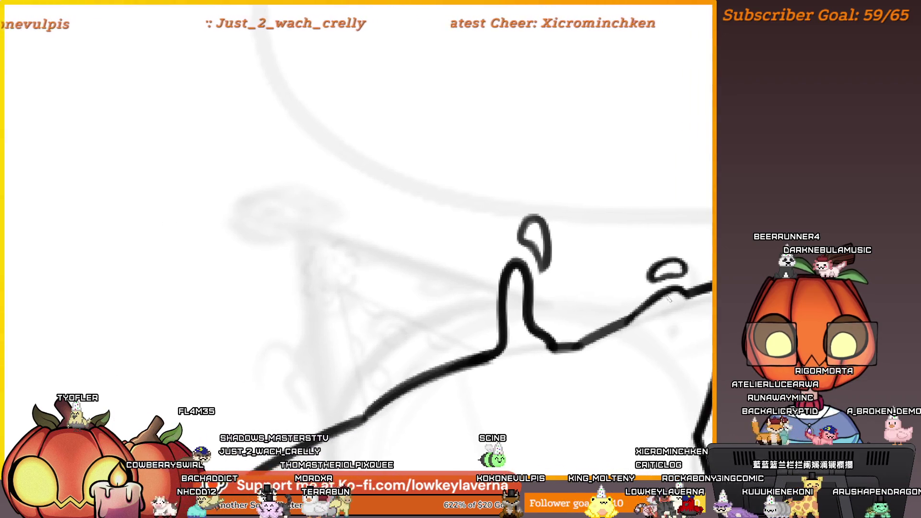
{"action": "scroll", "coordinate": [687, 316], "scroll_direction": "up", "scroll_amount": 2}
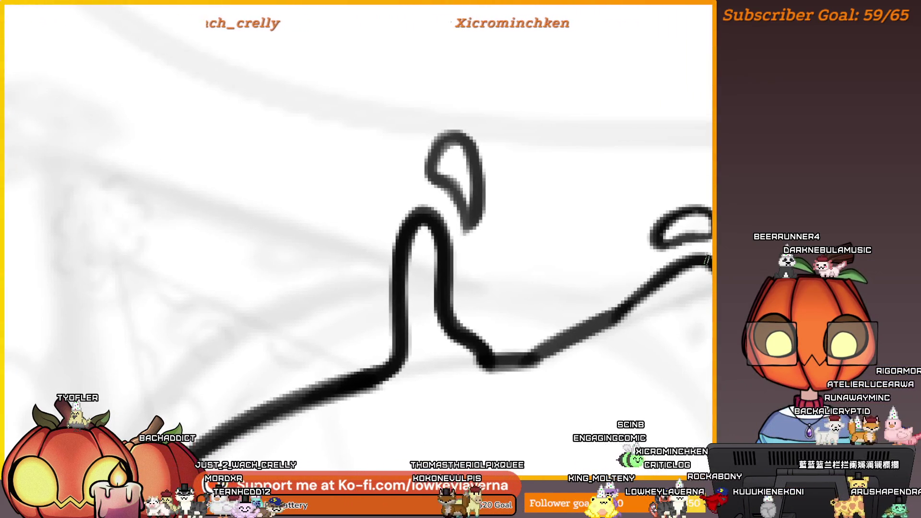
{"action": "left_click_drag", "start_coordinate": [650, 287], "coordinate": [605, 319]}
{"action": "mouse_move", "coordinate": [663, 280]}
{"action": "left_mouse_down"}
{"action": "mouse_move", "coordinate": [577, 331]}
{"action": "mouse_move", "coordinate": [551, 331]}
{"action": "left_mouse_up"}
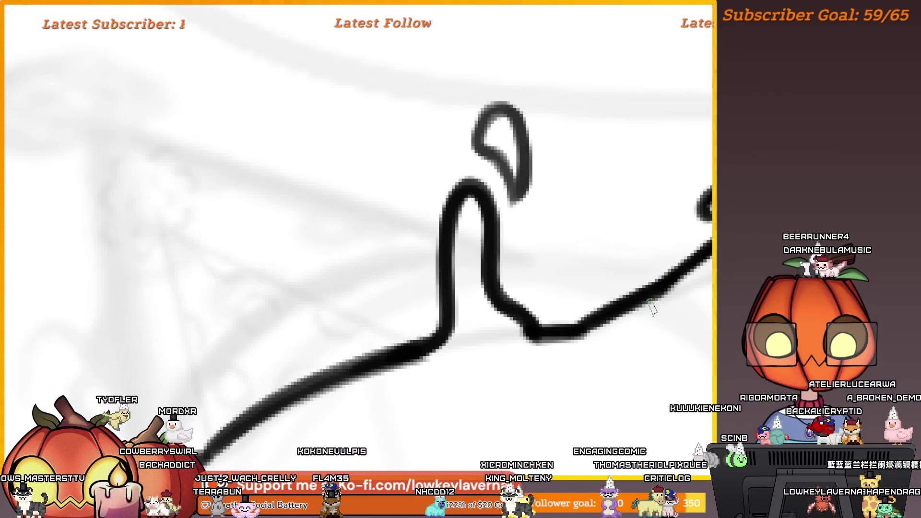
{"action": "scroll", "coordinate": [525, 311], "scroll_direction": "down", "scroll_amount": 1}
{"action": "mouse_move", "coordinate": [523, 325]}
{"action": "left_mouse_down"}
{"action": "mouse_move", "coordinate": [517, 338]}
{"action": "mouse_move", "coordinate": [93, 366]}
{"action": "left_mouse_up"}
{"action": "key", "text": "m"}
{"action": "left_click_drag", "start_coordinate": [539, 308], "coordinate": [589, 338]}
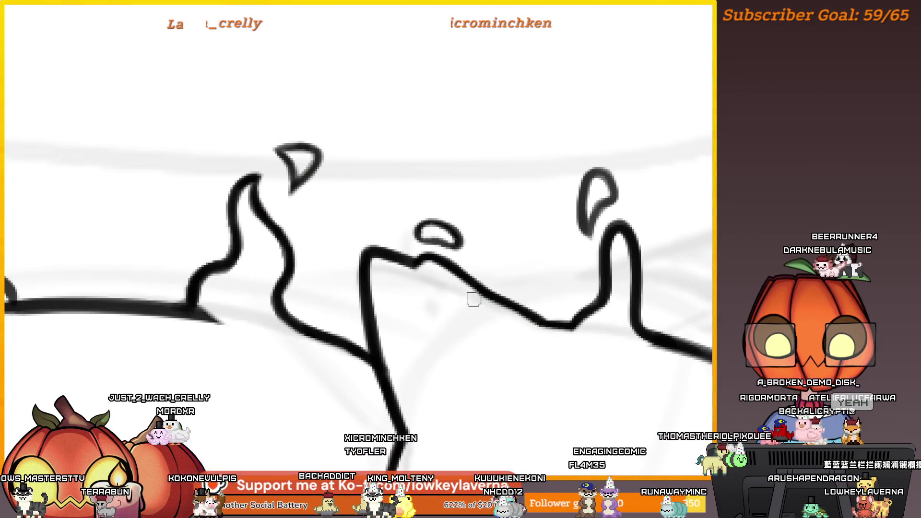
{"action": "mouse_move", "coordinate": [650, 267]}
{"action": "left_mouse_down"}
{"action": "mouse_move", "coordinate": [694, 273]}
{"action": "mouse_move", "coordinate": [561, 246]}
{"action": "mouse_move", "coordinate": [641, 297]}
{"action": "left_mouse_up"}
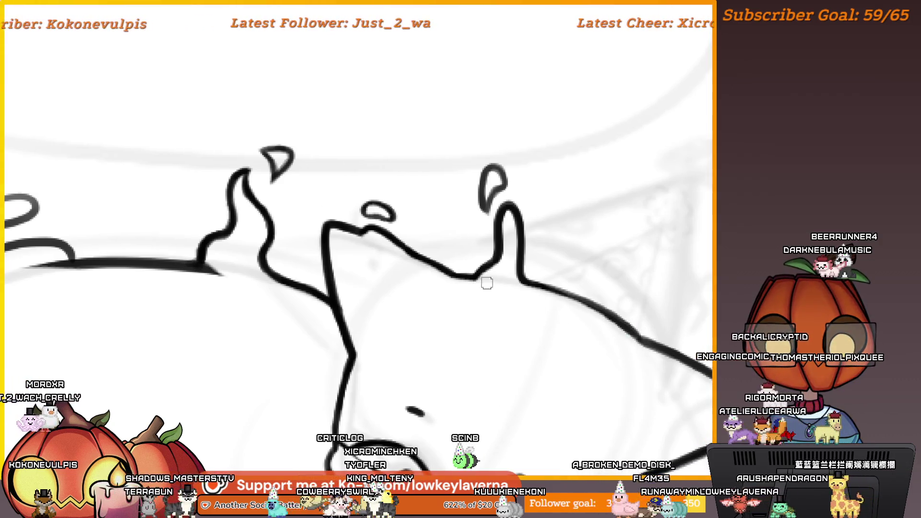
{"action": "mouse_move", "coordinate": [487, 282]}
{"action": "left_mouse_down"}
{"action": "mouse_move", "coordinate": [676, 329]}
{"action": "mouse_move", "coordinate": [672, 281]}
{"action": "left_mouse_up"}
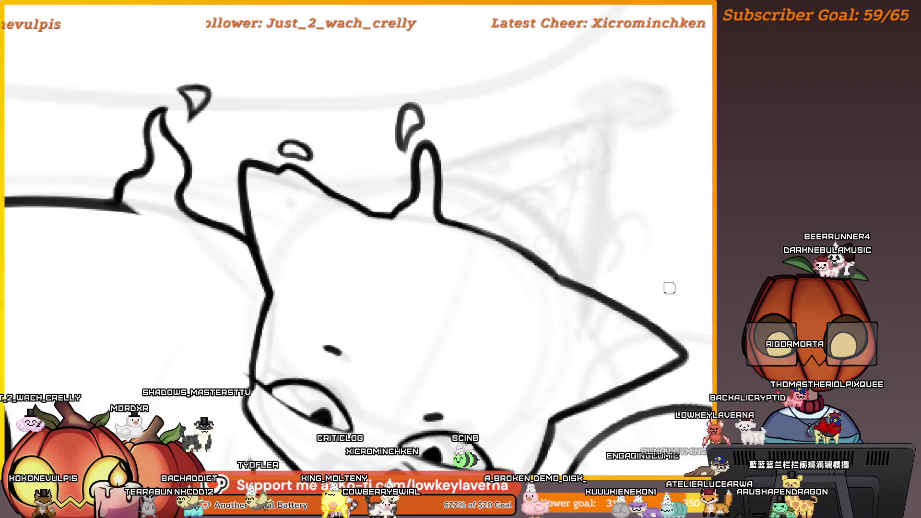
{"action": "scroll", "coordinate": [572, 240], "scroll_direction": "up", "scroll_amount": 3}
{"action": "left_click_drag", "start_coordinate": [535, 220], "coordinate": [597, 273]}
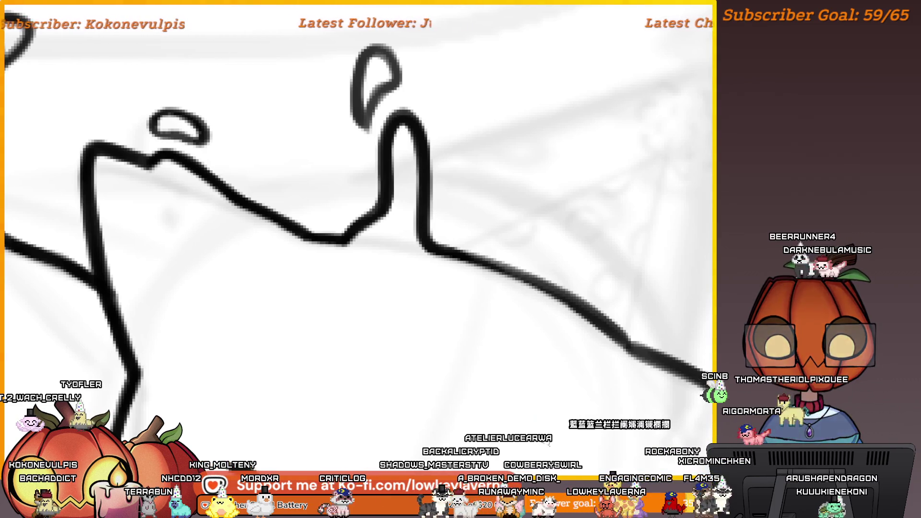
{"action": "mouse_move", "coordinate": [617, 298]}
{"action": "left_mouse_down"}
{"action": "mouse_move", "coordinate": [630, 321]}
{"action": "mouse_move", "coordinate": [457, 274]}
{"action": "left_mouse_up"}
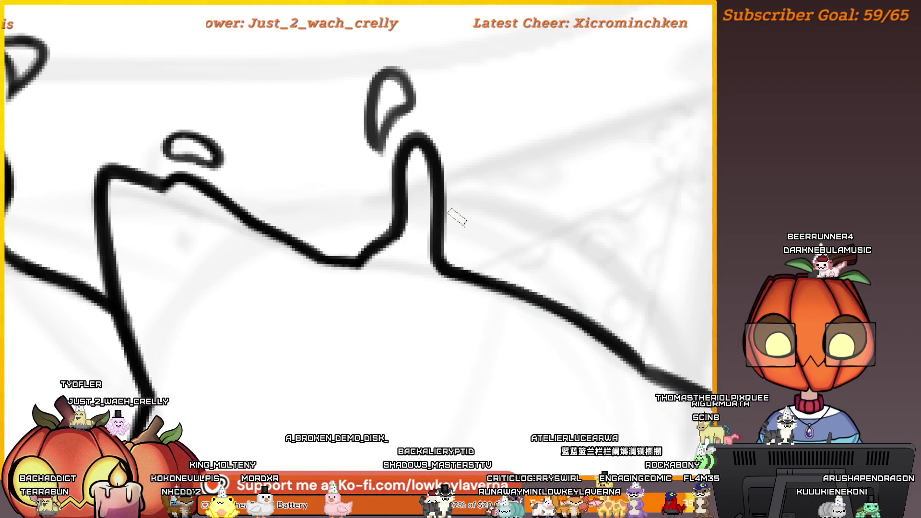
{"action": "scroll", "coordinate": [456, 214], "scroll_direction": "down", "scroll_amount": 2}
{"action": "scroll", "coordinate": [472, 197], "scroll_direction": "up", "scroll_amount": 4}
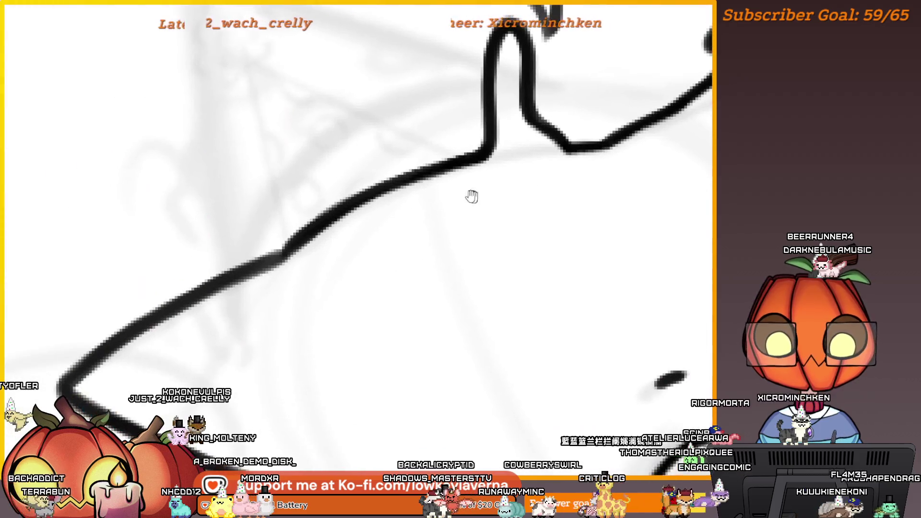
{"action": "left_click_drag", "start_coordinate": [472, 197], "coordinate": [545, 239]}
{"action": "scroll", "coordinate": [541, 232], "scroll_direction": "up", "scroll_amount": 2}
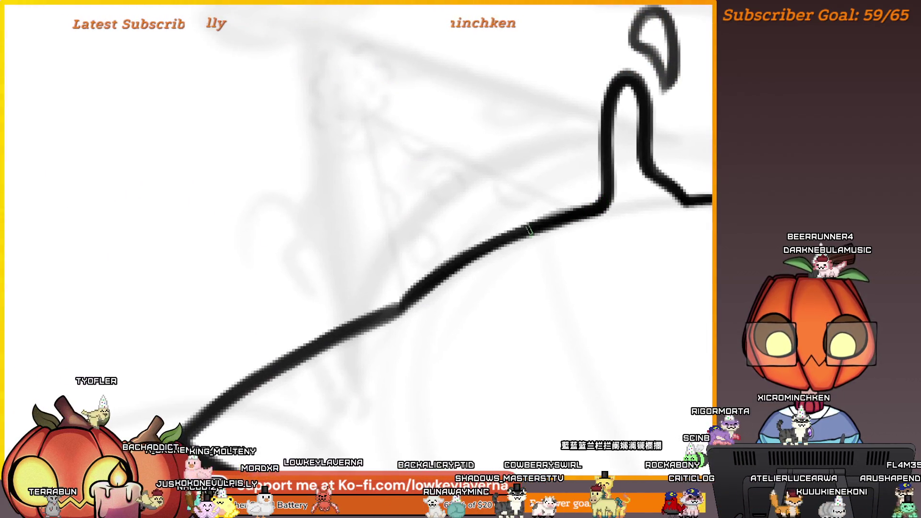
{"action": "scroll", "coordinate": [405, 302], "scroll_direction": "down", "scroll_amount": 3}
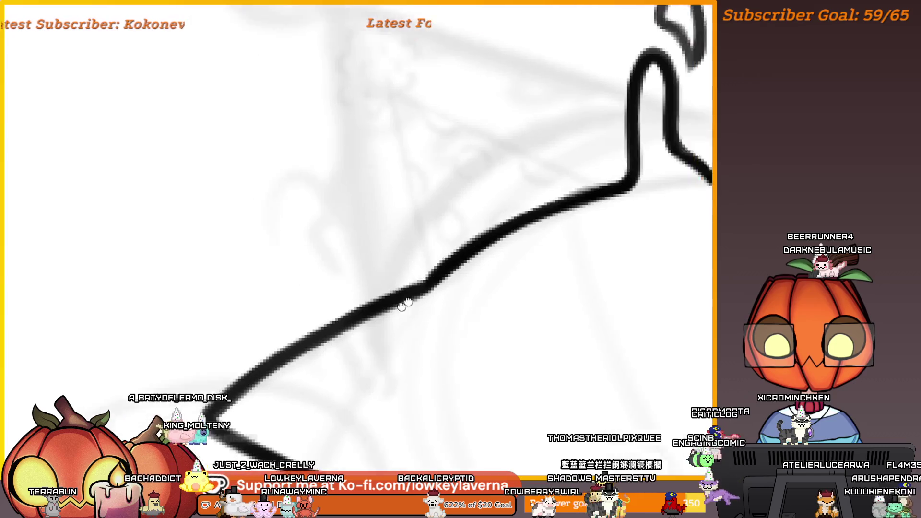
- Zoom in on the cat's head to ink its face, dark open mouth and paw over the candles
{"action": "scroll", "coordinate": [531, 264], "scroll_direction": "up", "scroll_amount": 3}
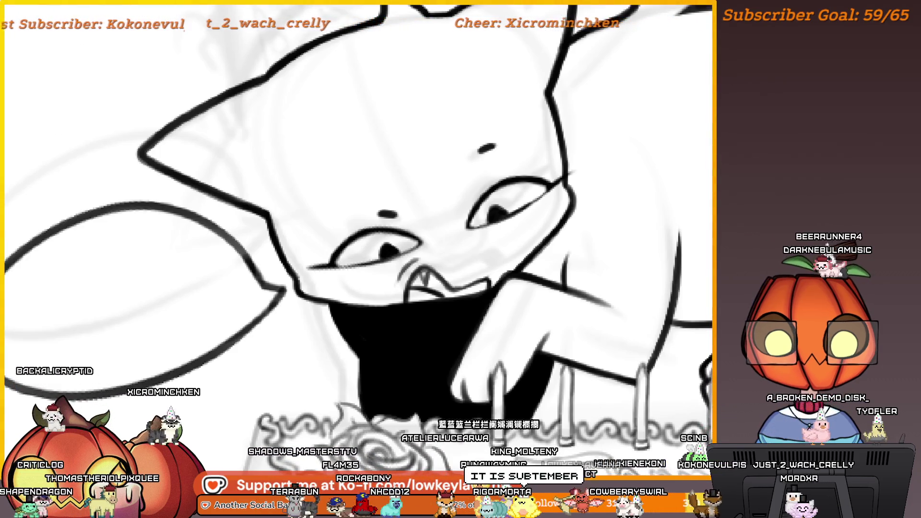
- Zoom and pan to centre the view on the inked cat's face
{"action": "scroll", "coordinate": [545, 241], "scroll_direction": "up", "scroll_amount": 3}
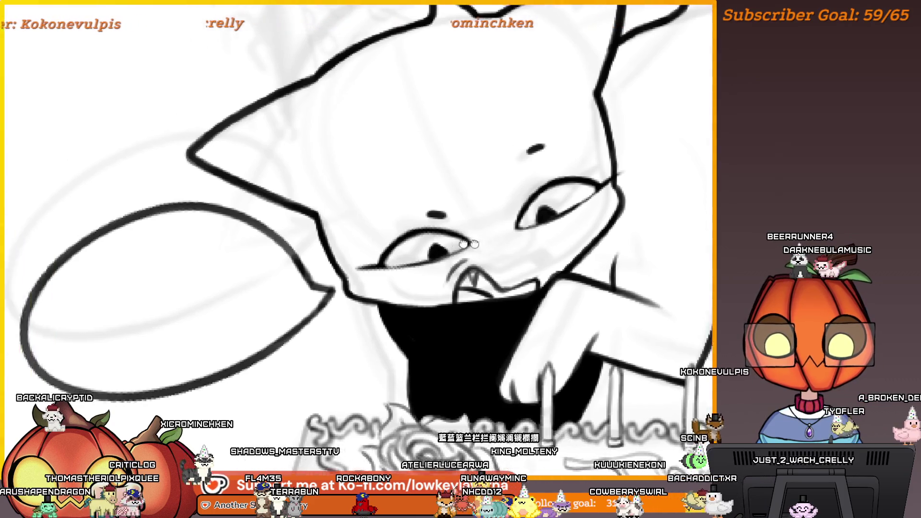
{"action": "scroll", "coordinate": [544, 242], "scroll_direction": "up", "scroll_amount": 2}
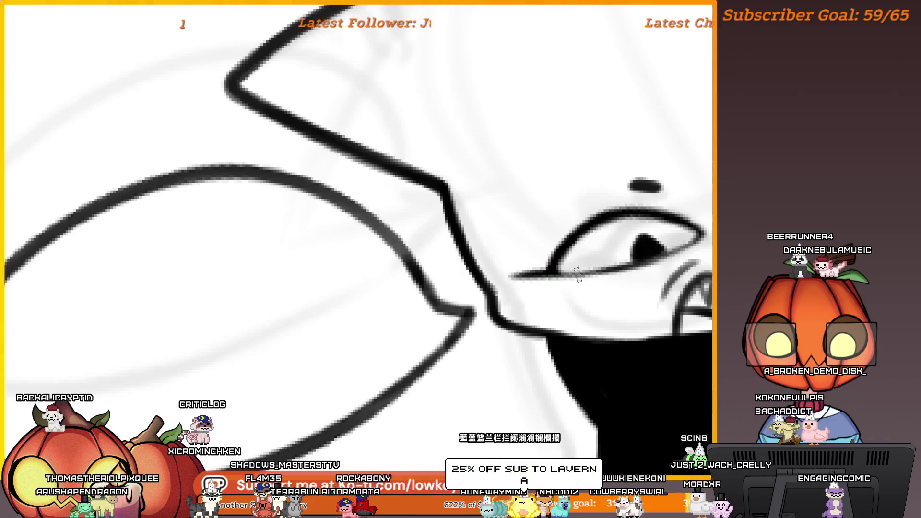
{"action": "scroll", "coordinate": [636, 286], "scroll_direction": "down", "scroll_amount": 3}
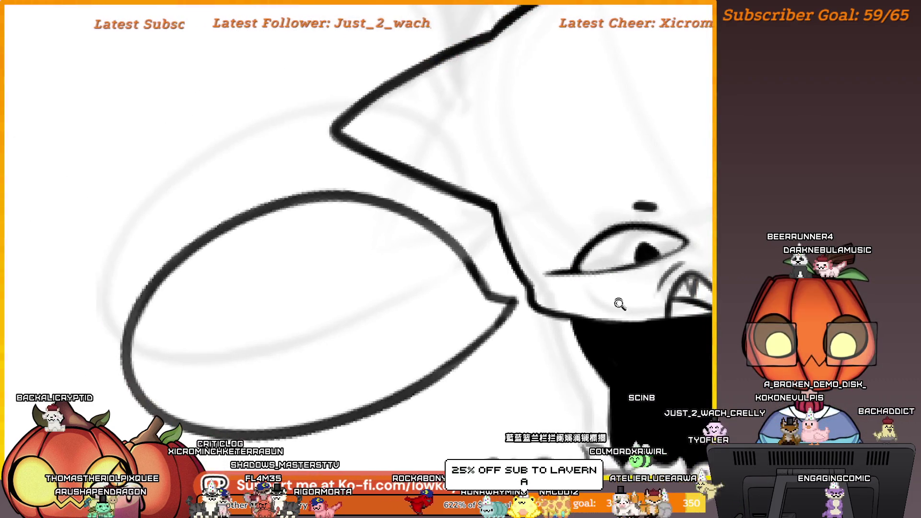
{"action": "scroll", "coordinate": [619, 304], "scroll_direction": "up", "scroll_amount": 3}
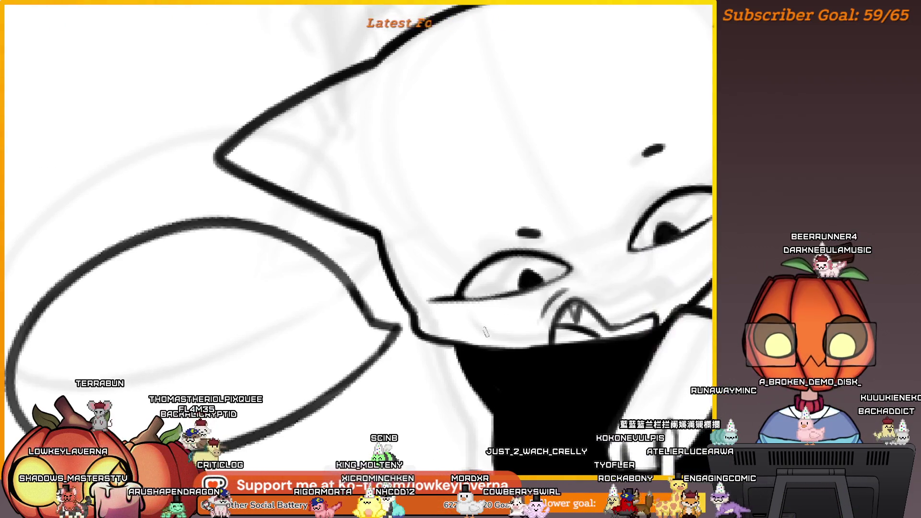
{"action": "scroll", "coordinate": [448, 322], "scroll_direction": "right", "scroll_amount": 5}
{"action": "mouse_move", "coordinate": [317, 298]}
{"action": "left_mouse_down"}
{"action": "mouse_move", "coordinate": [631, 286]}
{"action": "mouse_move", "coordinate": [575, 285]}
{"action": "left_mouse_up"}
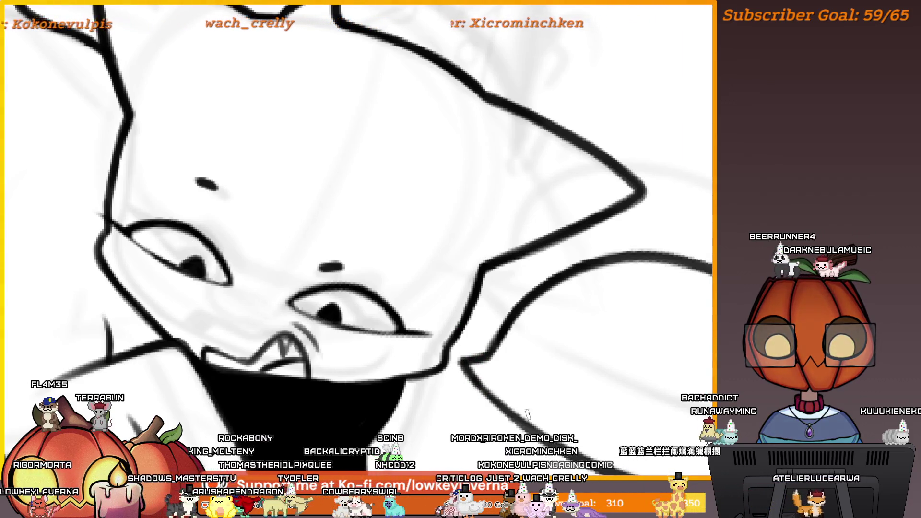
{"action": "scroll", "coordinate": [584, 324], "scroll_direction": "down", "scroll_amount": 1}
{"action": "scroll", "coordinate": [583, 325], "scroll_direction": "down", "scroll_amount": 2}
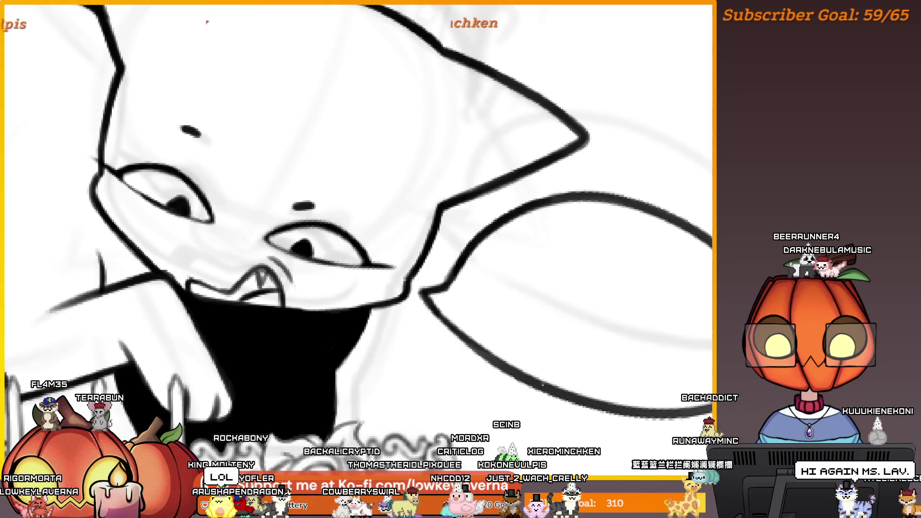
{"action": "scroll", "coordinate": [440, 297], "scroll_direction": "down", "scroll_amount": 3}
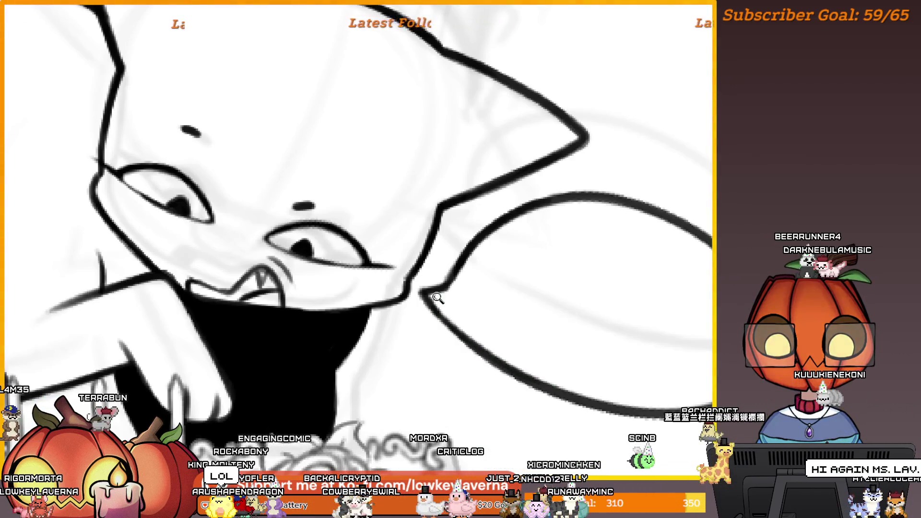
{"action": "scroll", "coordinate": [599, 328], "scroll_direction": "up", "scroll_amount": 1}
{"action": "left_click_drag", "start_coordinate": [600, 328], "coordinate": [619, 338]}
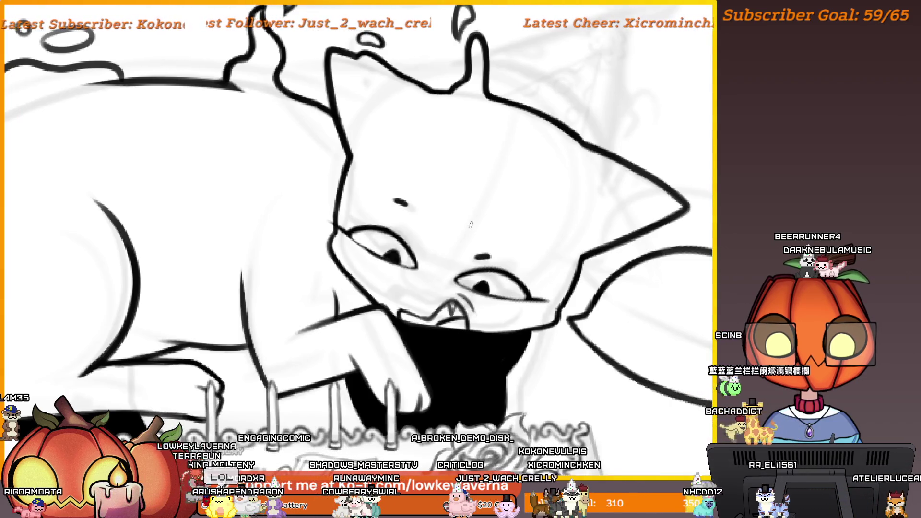
- Zoom out and pan so the party hat, cake and whole character fit in view
{"action": "scroll", "coordinate": [551, 277], "scroll_direction": "left", "scroll_amount": 5}
{"action": "scroll", "coordinate": [528, 250], "scroll_direction": "up", "scroll_amount": 6}
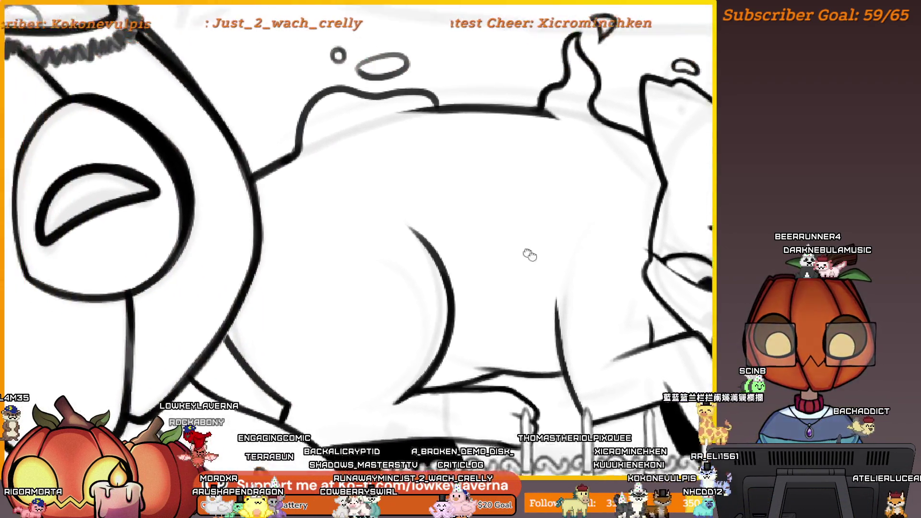
{"action": "mouse_move", "coordinate": [605, 189]}
{"action": "left_mouse_down"}
{"action": "mouse_move", "coordinate": [672, 212]}
{"action": "mouse_move", "coordinate": [662, 228]}
{"action": "left_mouse_up"}
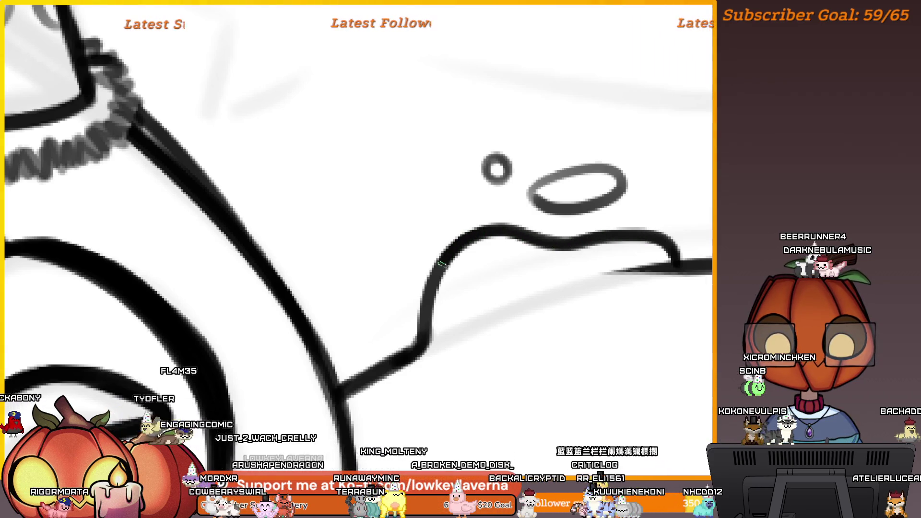
{"action": "scroll", "coordinate": [565, 238], "scroll_direction": "down", "scroll_amount": 3}
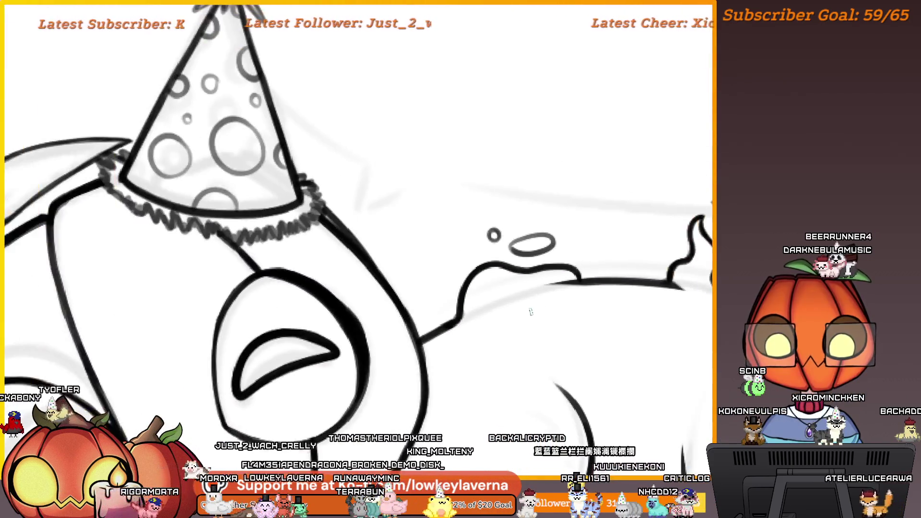
{"action": "scroll", "coordinate": [565, 239], "scroll_direction": "down", "scroll_amount": 2}
{"action": "mouse_move", "coordinate": [577, 285]}
{"action": "left_mouse_down"}
{"action": "mouse_move", "coordinate": [571, 226]}
{"action": "mouse_move", "coordinate": [549, 207]}
{"action": "left_mouse_up"}
{"action": "scroll", "coordinate": [549, 207], "scroll_direction": "down", "scroll_amount": 3}
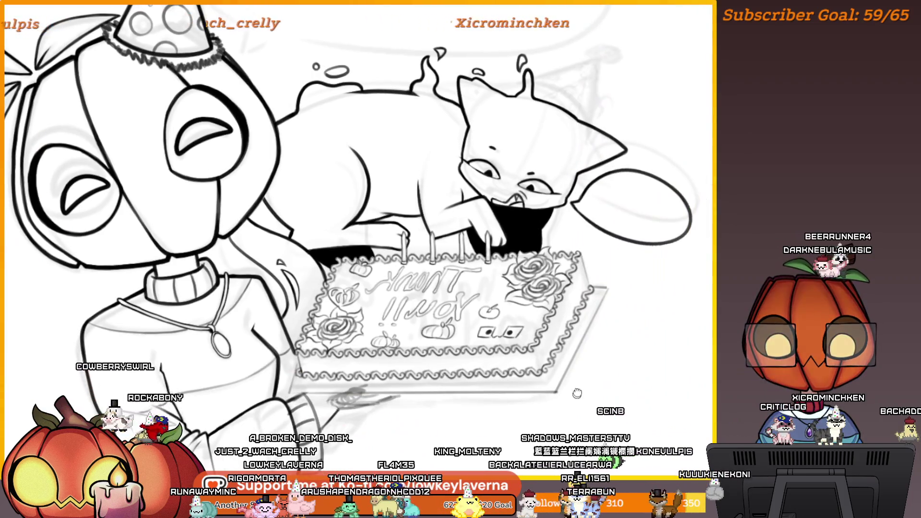
{"action": "left_click_drag", "start_coordinate": [577, 394], "coordinate": [549, 372]}
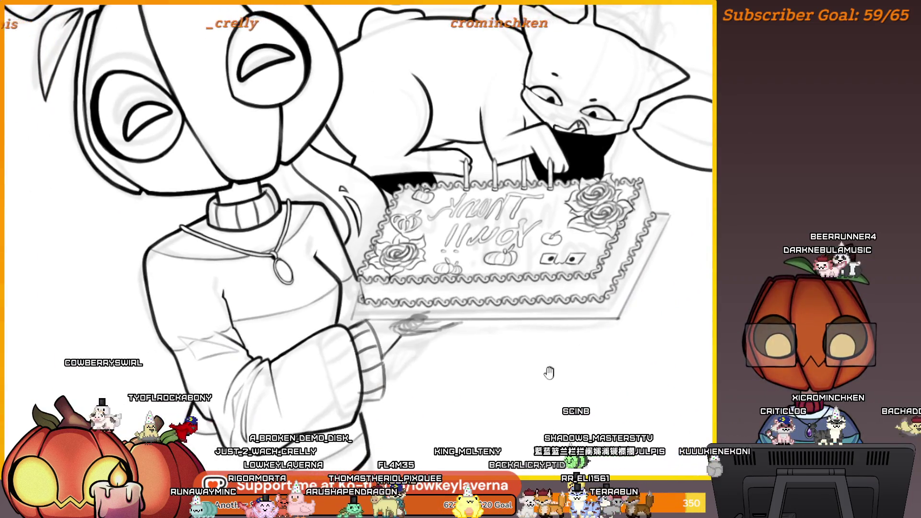
{"action": "left_click_drag", "start_coordinate": [510, 350], "coordinate": [582, 320]}
{"action": "scroll", "coordinate": [564, 324], "scroll_direction": "down", "scroll_amount": 2}
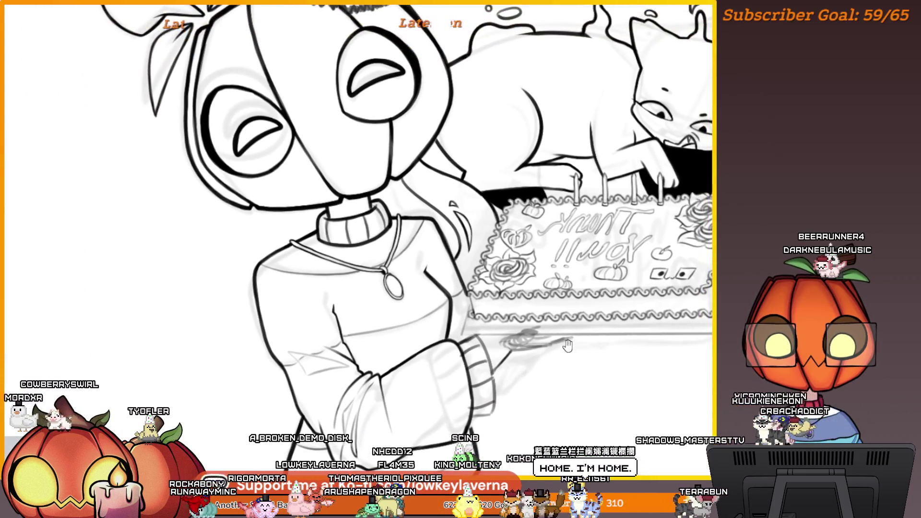
{"action": "scroll", "coordinate": [550, 365], "scroll_direction": "down", "scroll_amount": 2}
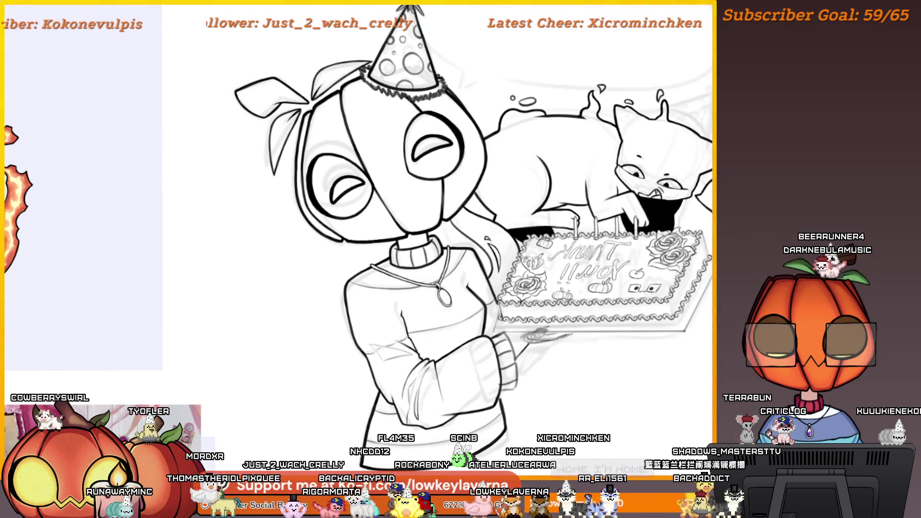
- Pan and zoom to bring the cake and rose area into view
{"action": "left_click_drag", "start_coordinate": [527, 394], "coordinate": [557, 361]}
{"action": "scroll", "coordinate": [534, 331], "scroll_direction": "up", "scroll_amount": 5}
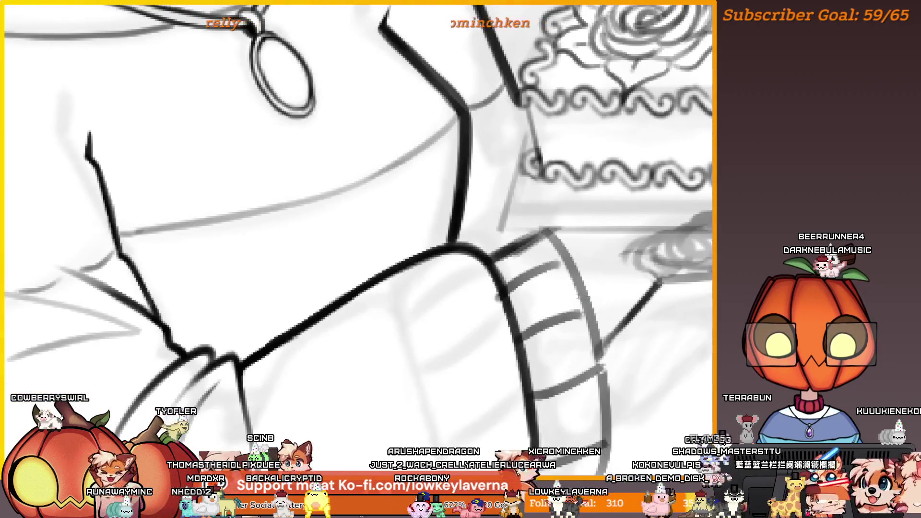
{"action": "scroll", "coordinate": [512, 308], "scroll_direction": "up", "scroll_amount": 2}
{"action": "scroll", "coordinate": [512, 308], "scroll_direction": "down", "scroll_amount": 3}
{"action": "left_click_drag", "start_coordinate": [220, 228], "coordinate": [626, 284]}
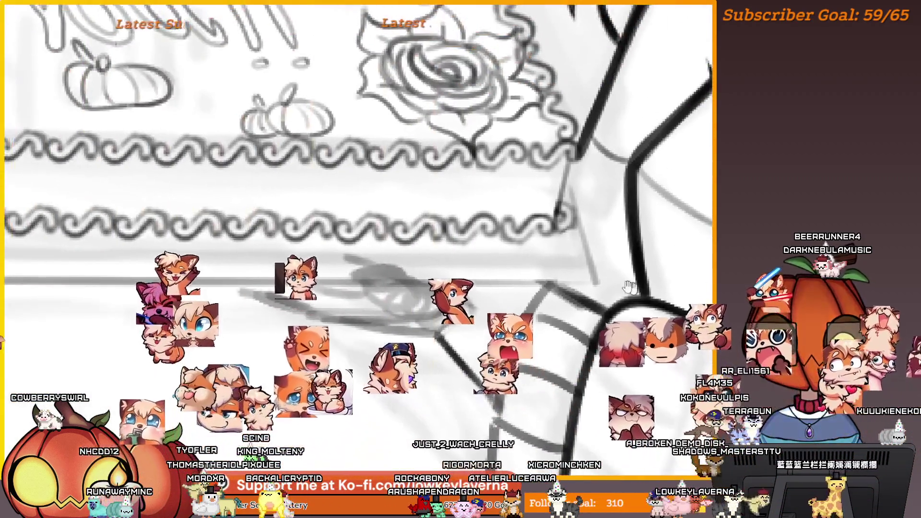
{"action": "scroll", "coordinate": [596, 236], "scroll_direction": "up", "scroll_amount": 2}
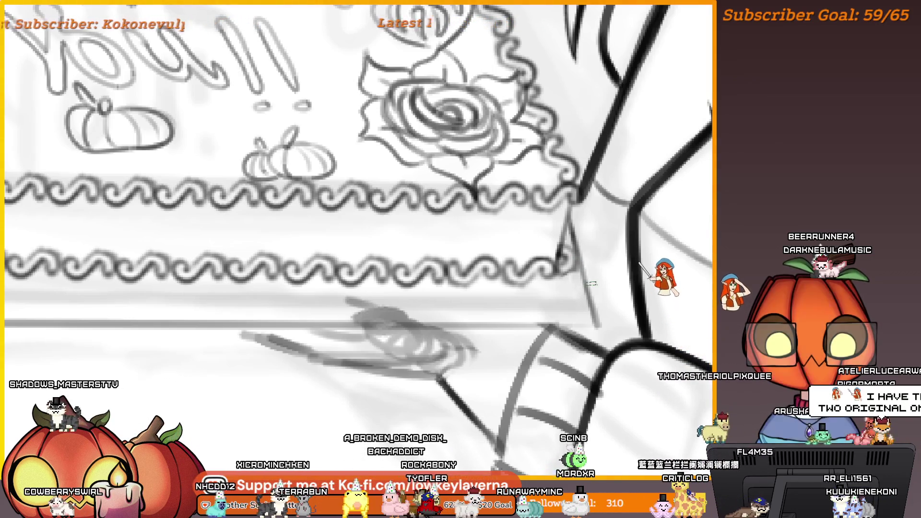
- Mirror the canvas horizontally and pan along the cake's lower edge
{"action": "key", "text": "m"}
{"action": "scroll", "coordinate": [511, 246], "scroll_direction": "down", "scroll_amount": 3}
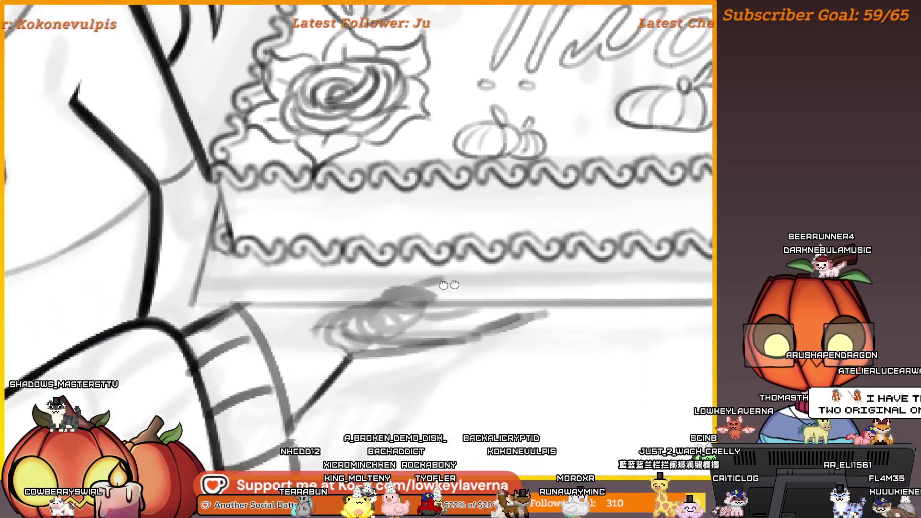
{"action": "scroll", "coordinate": [510, 246], "scroll_direction": "up", "scroll_amount": 5}
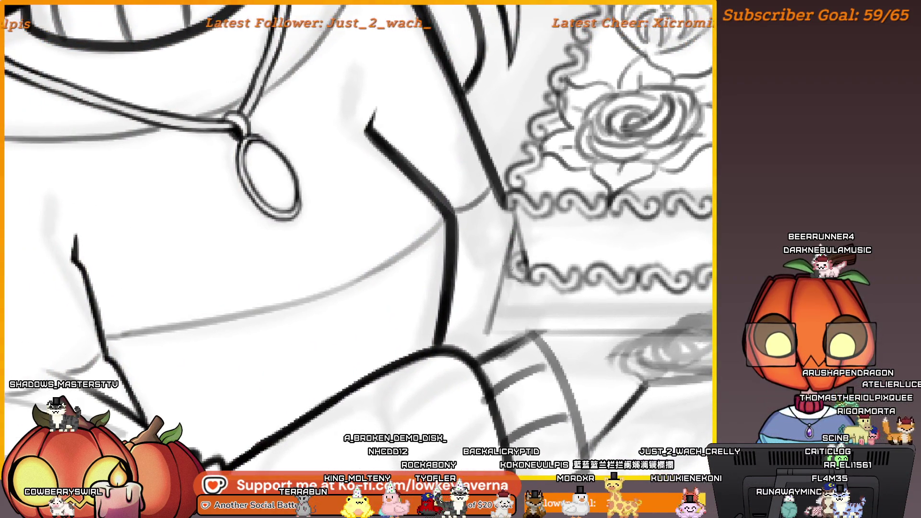
{"action": "left_click_drag", "start_coordinate": [516, 360], "coordinate": [527, 298]}
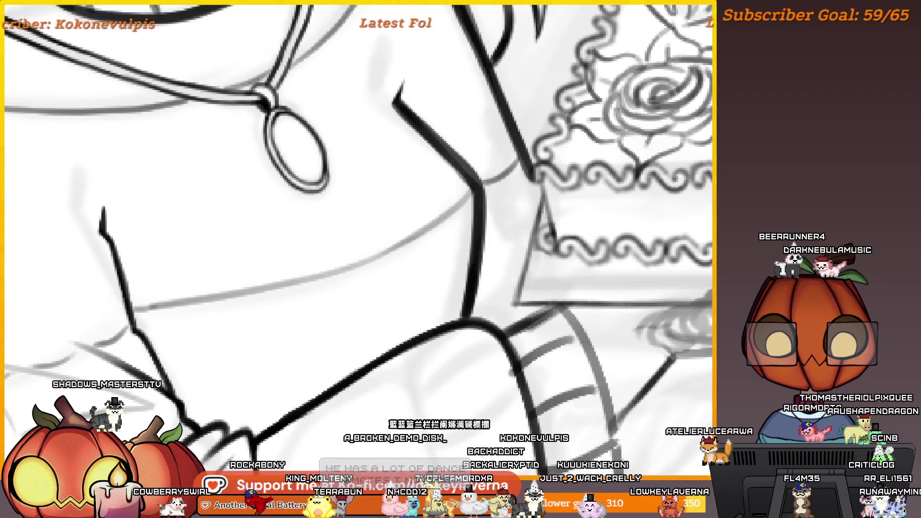
{"action": "left_click_drag", "start_coordinate": [734, 307], "coordinate": [509, 300]}
{"action": "left_click_drag", "start_coordinate": [690, 301], "coordinate": [537, 300]}
{"action": "left_click_drag", "start_coordinate": [792, 294], "coordinate": [513, 300]}
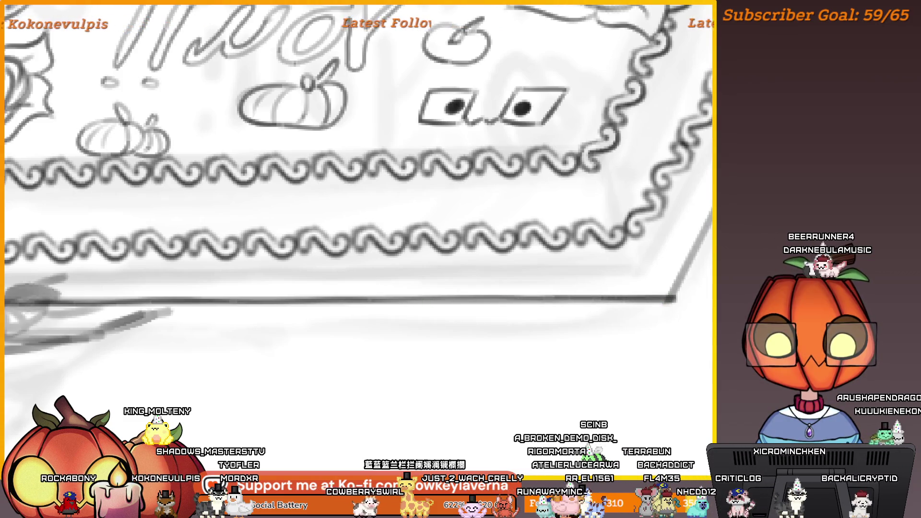
- Rotate and flip the view so the cake board's left corner sits diagonally in frame
{"action": "mouse_move", "coordinate": [695, 257]}
{"action": "left_mouse_down"}
{"action": "mouse_move", "coordinate": [485, 335]}
{"action": "mouse_move", "coordinate": [534, 208]}
{"action": "mouse_move", "coordinate": [523, 211]}
{"action": "left_mouse_up"}
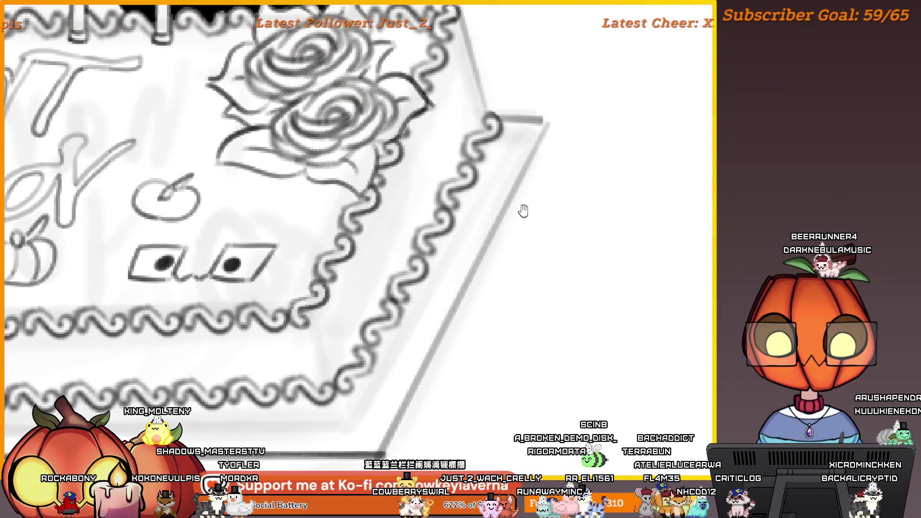
{"action": "left_click_drag", "start_coordinate": [528, 258], "coordinate": [576, 266]}
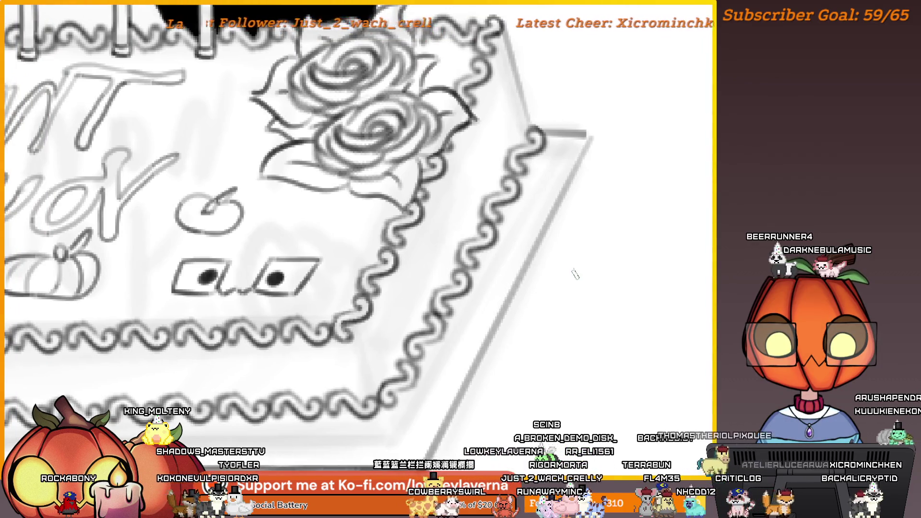
{"action": "key", "text": "m"}
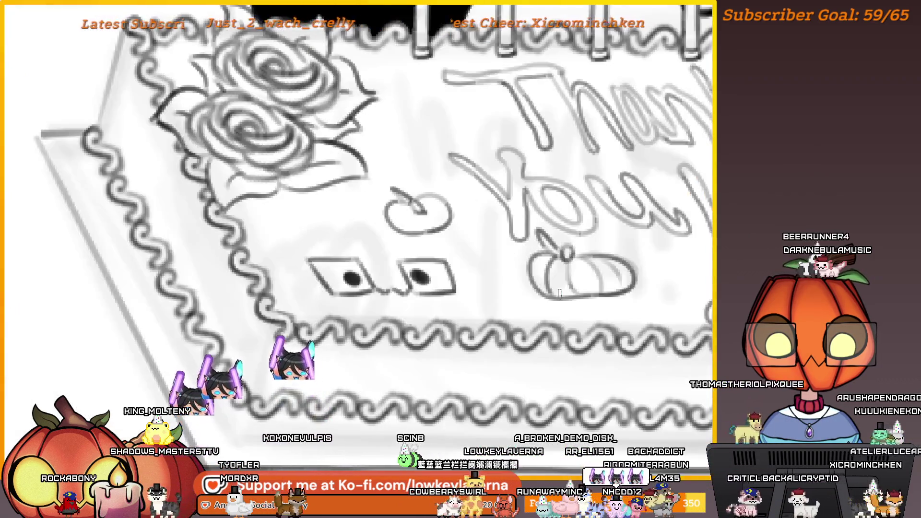
{"action": "mouse_move", "coordinate": [326, 351]}
{"action": "left_mouse_down"}
{"action": "mouse_move", "coordinate": [352, 233]}
{"action": "mouse_move", "coordinate": [501, 312]}
{"action": "left_mouse_up"}
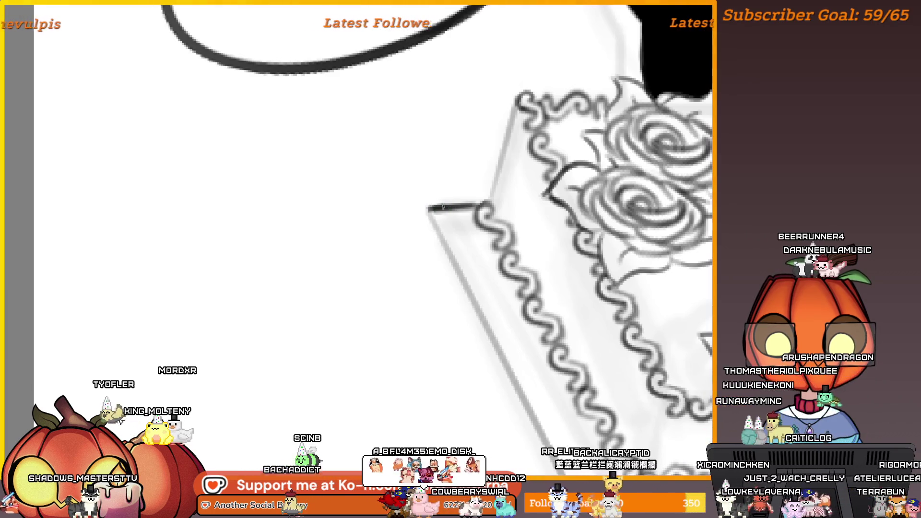
{"action": "left_click_drag", "start_coordinate": [444, 197], "coordinate": [394, 175]}
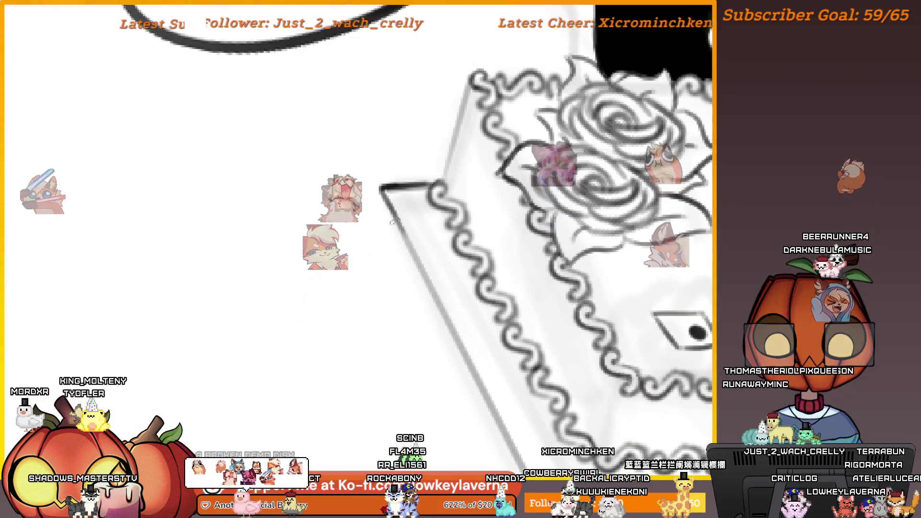
{"action": "left_click_drag", "start_coordinate": [380, 188], "coordinate": [330, 105]}
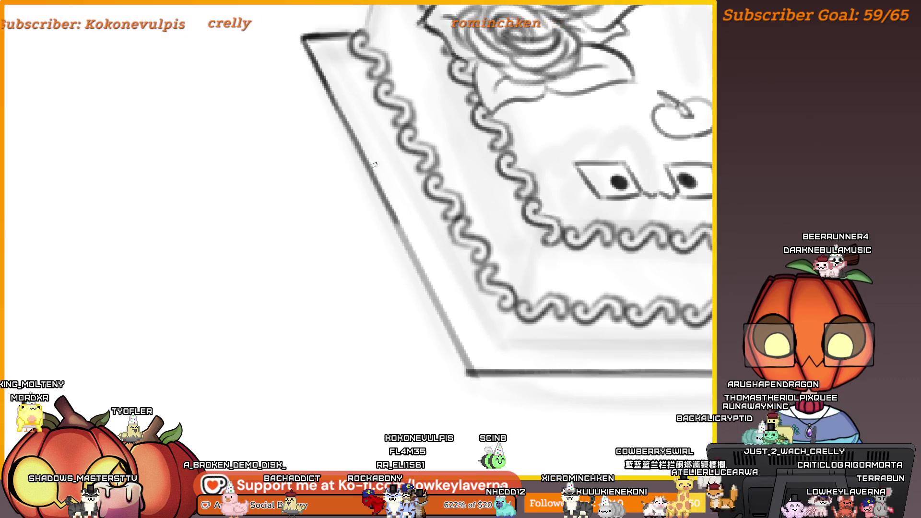
- Ink the board's slanted left edge as a solid black line
{"action": "left_click_drag", "start_coordinate": [396, 221], "coordinate": [427, 284]}
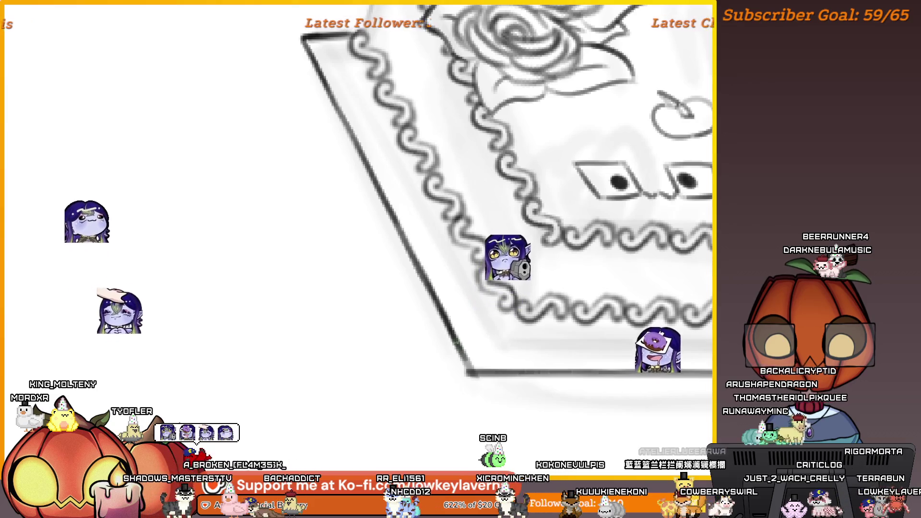
{"action": "left_click_drag", "start_coordinate": [425, 283], "coordinate": [441, 311]}
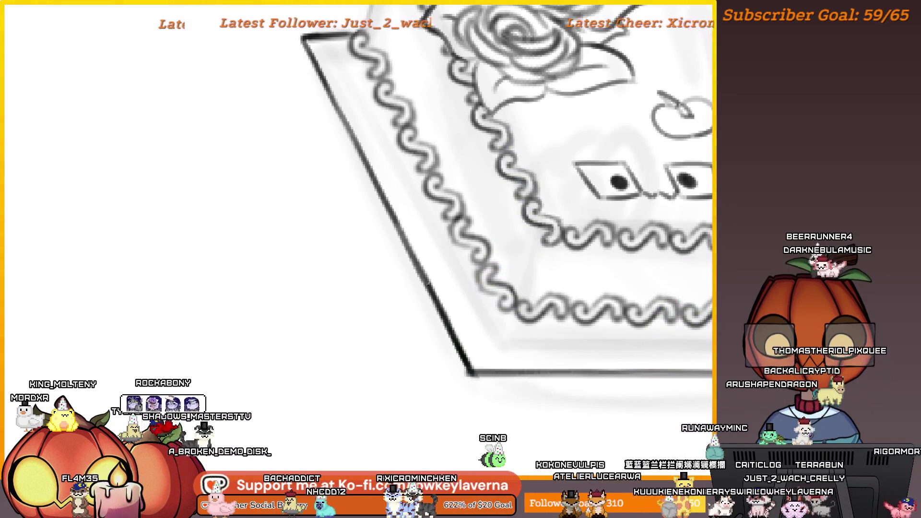
{"action": "scroll", "coordinate": [375, 192], "scroll_direction": "down", "scroll_amount": 2}
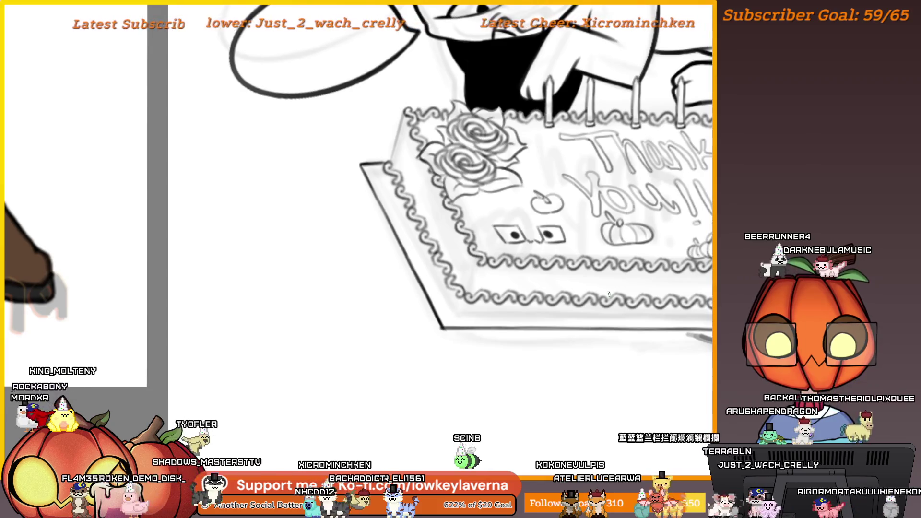
- Flip the canvas again and zoom in along the cake's bottom border and corner
{"action": "key", "text": "h"}
{"action": "scroll", "coordinate": [522, 333], "scroll_direction": "up", "scroll_amount": 1}
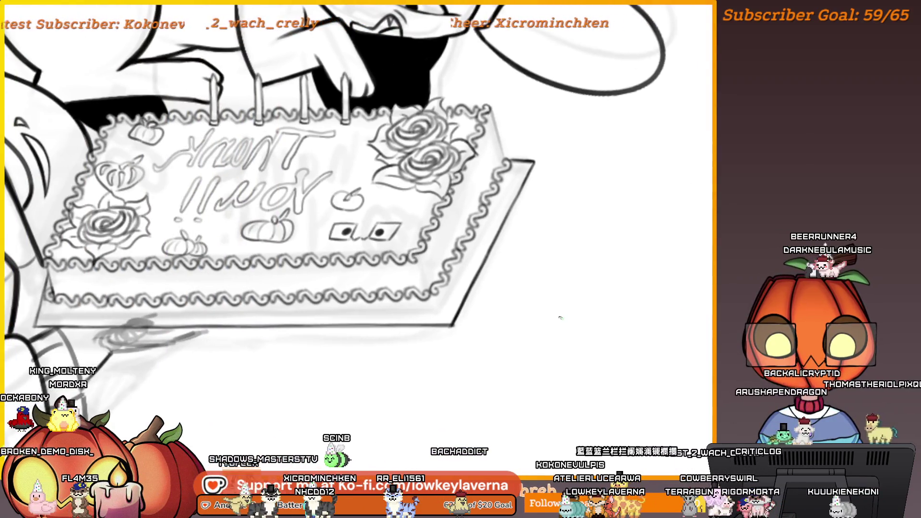
{"action": "left_click", "coordinate": [460, 349]}
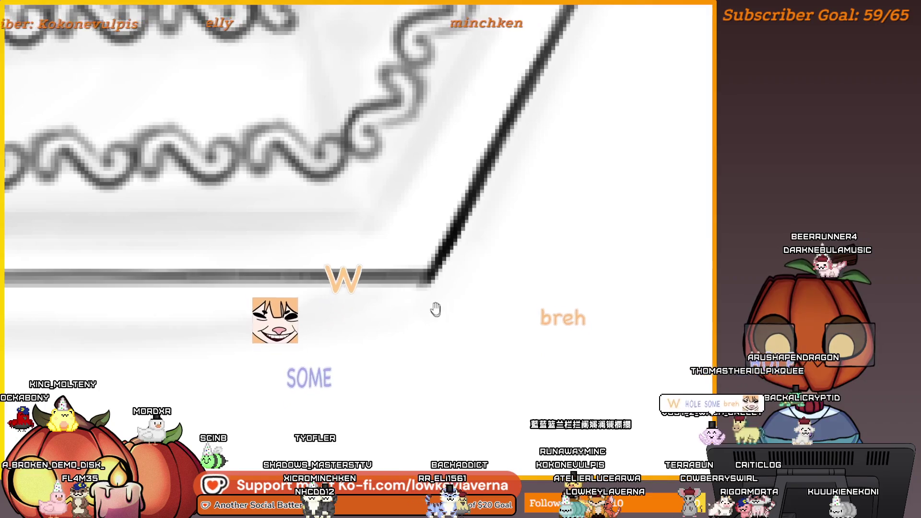
{"action": "scroll", "coordinate": [436, 308], "scroll_direction": "up", "scroll_amount": 2}
{"action": "mouse_move", "coordinate": [573, 273]}
{"action": "left_mouse_down"}
{"action": "mouse_move", "coordinate": [528, 314]}
{"action": "mouse_move", "coordinate": [709, 266]}
{"action": "left_mouse_up"}
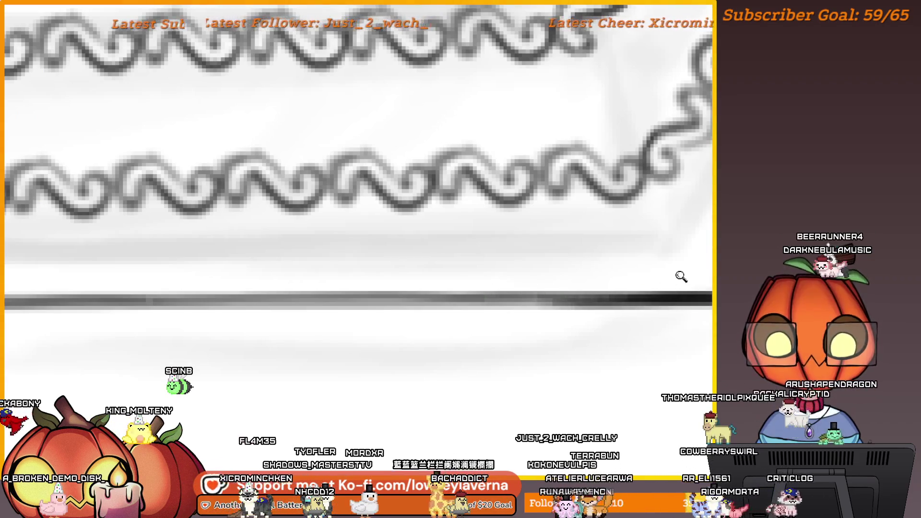
{"action": "scroll", "coordinate": [681, 274], "scroll_direction": "down", "scroll_amount": 3}
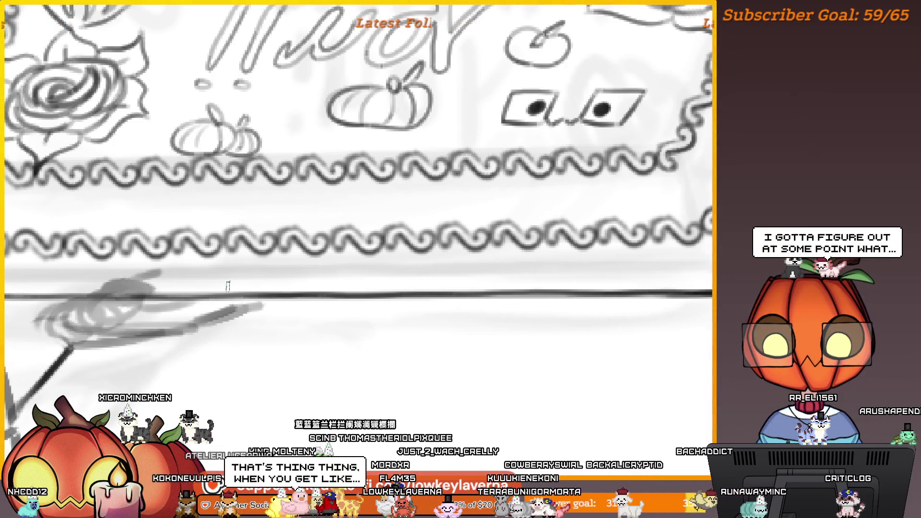
{"action": "left_click_drag", "start_coordinate": [664, 341], "coordinate": [606, 355]}
{"action": "scroll", "coordinate": [671, 322], "scroll_direction": "up", "scroll_amount": 2}
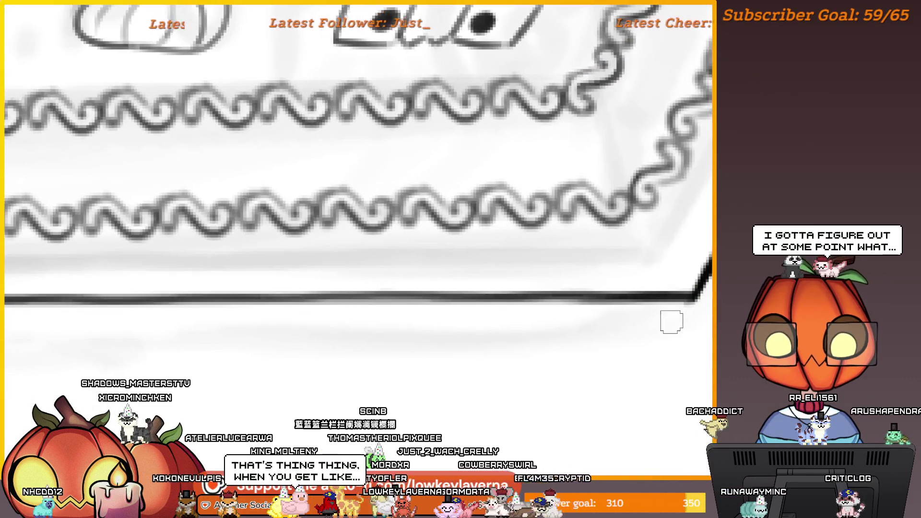
{"action": "scroll", "coordinate": [688, 303], "scroll_direction": "down", "scroll_amount": 2}
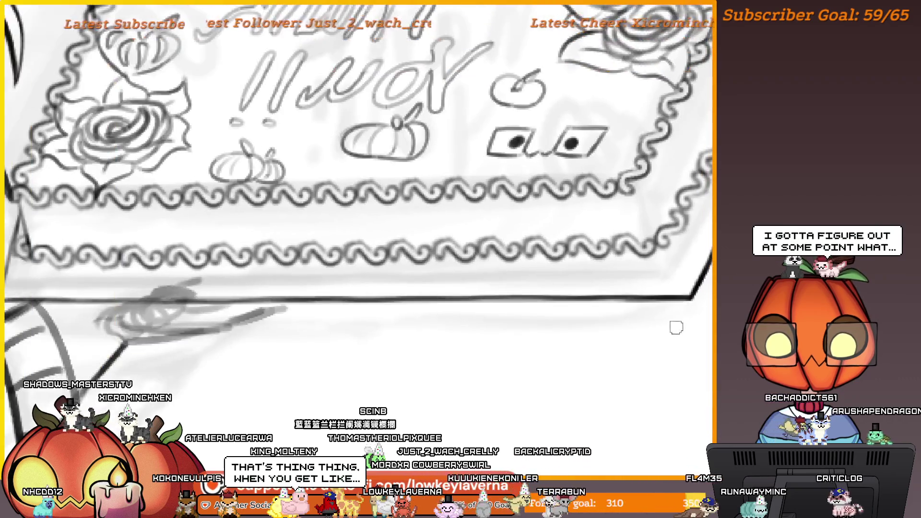
{"action": "left_click_drag", "start_coordinate": [674, 325], "coordinate": [636, 337]}
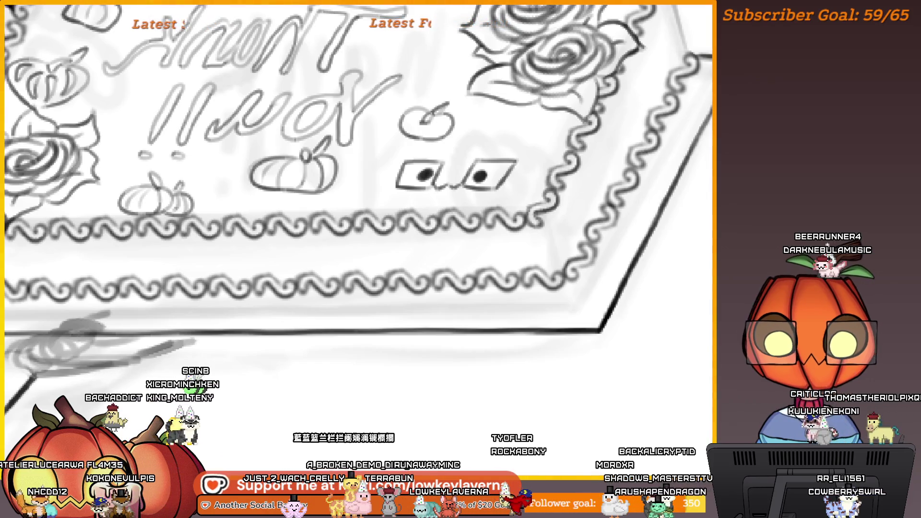
- Pan across the drawing's left side, necklace and torso while zooming out
{"action": "left_click_drag", "start_coordinate": [370, 358], "coordinate": [595, 359]}
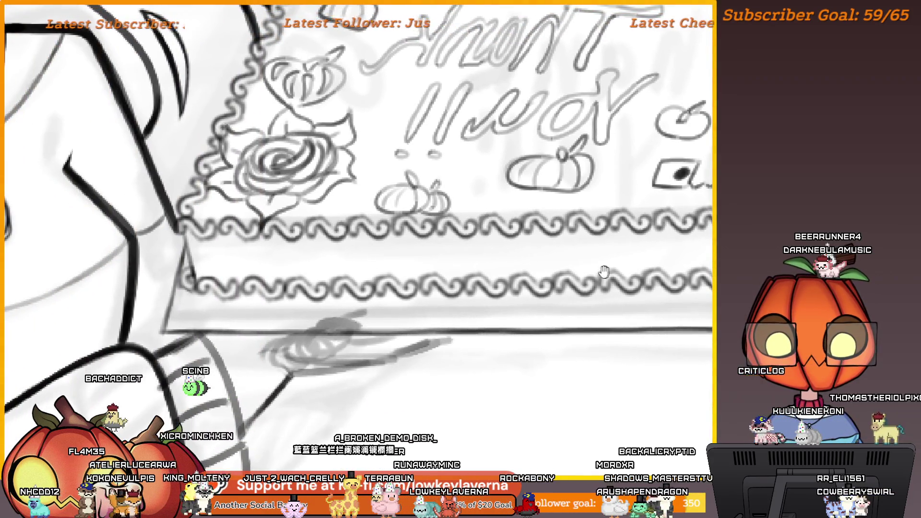
{"action": "left_click_drag", "start_coordinate": [274, 296], "coordinate": [630, 306]}
{"action": "scroll", "coordinate": [573, 244], "scroll_direction": "down", "scroll_amount": 1}
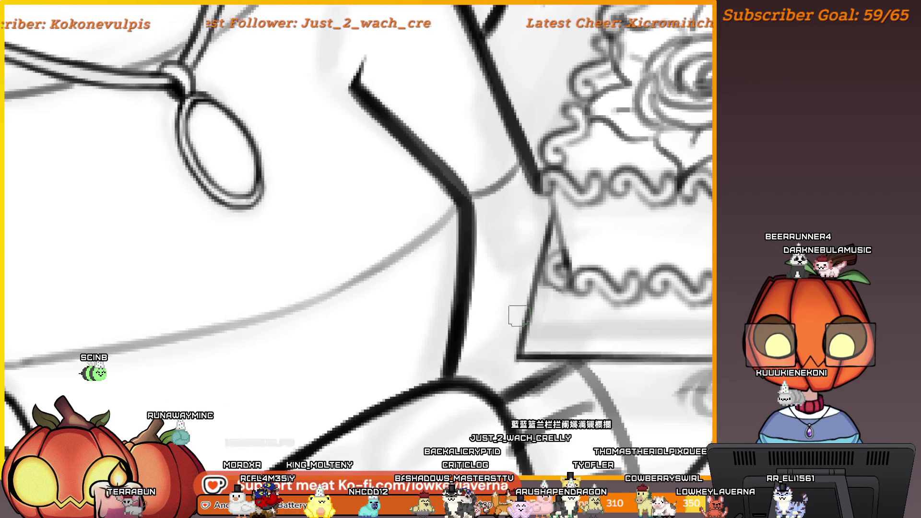
{"action": "scroll", "coordinate": [518, 316], "scroll_direction": "down", "scroll_amount": 3}
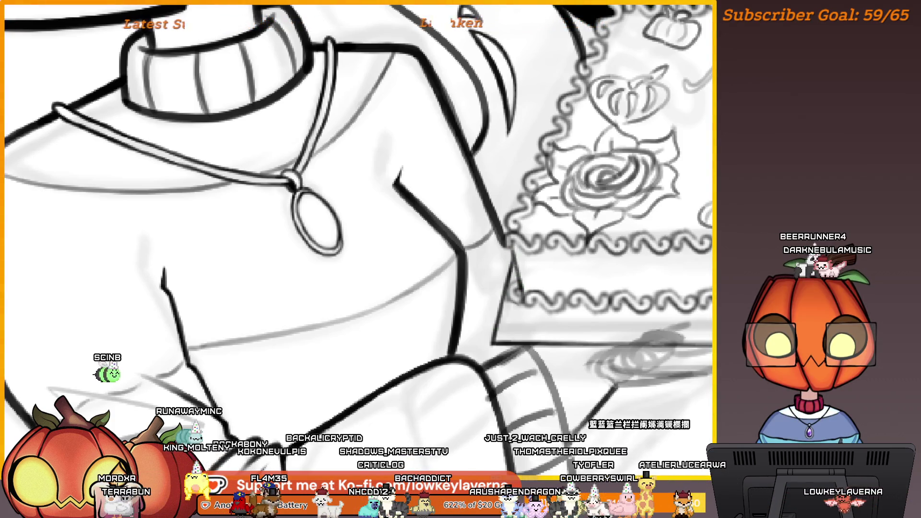
{"action": "scroll", "coordinate": [641, 259], "scroll_direction": "down", "scroll_amount": 3}
- Centre the view on the whole cake and its right corner
{"action": "mouse_move", "coordinate": [887, 194]}
{"action": "left_mouse_down"}
{"action": "mouse_move", "coordinate": [653, 234]}
{"action": "mouse_move", "coordinate": [642, 259]}
{"action": "left_mouse_up"}
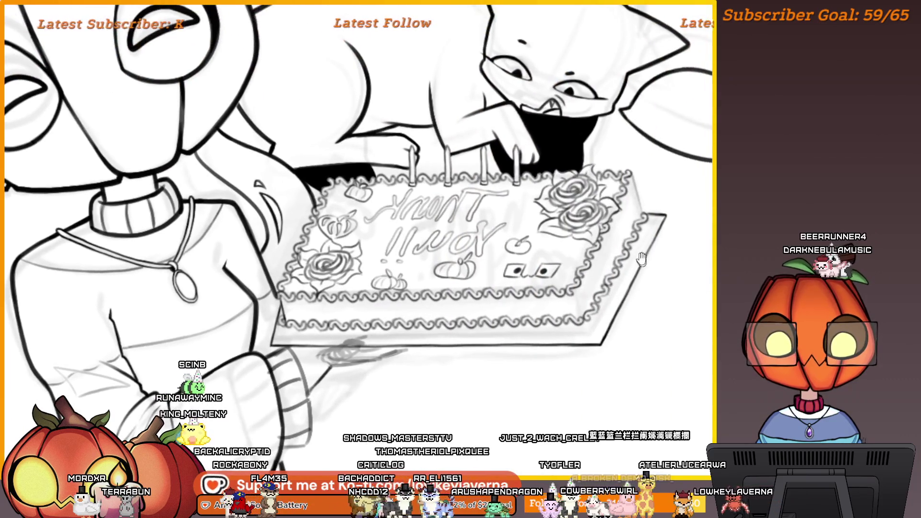
{"action": "scroll", "coordinate": [575, 306], "scroll_direction": "up", "scroll_amount": 3}
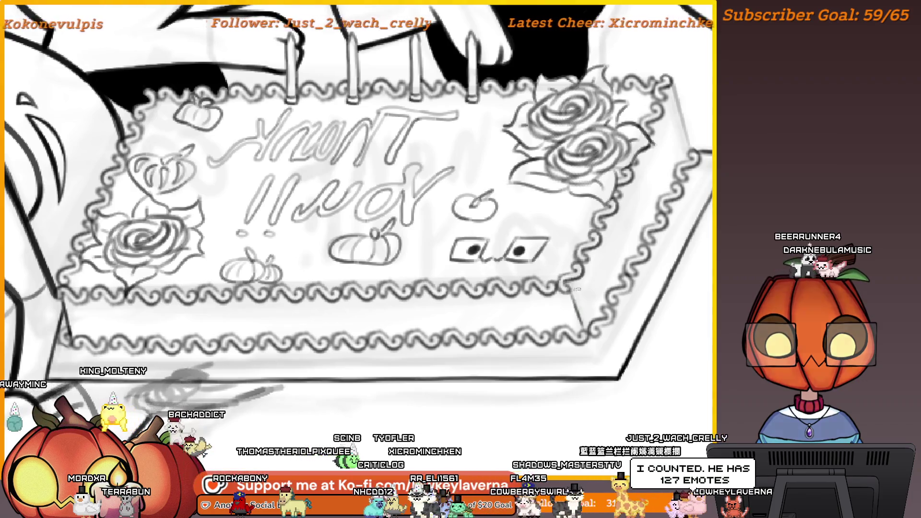
{"action": "scroll", "coordinate": [626, 243], "scroll_direction": "down", "scroll_amount": 3}
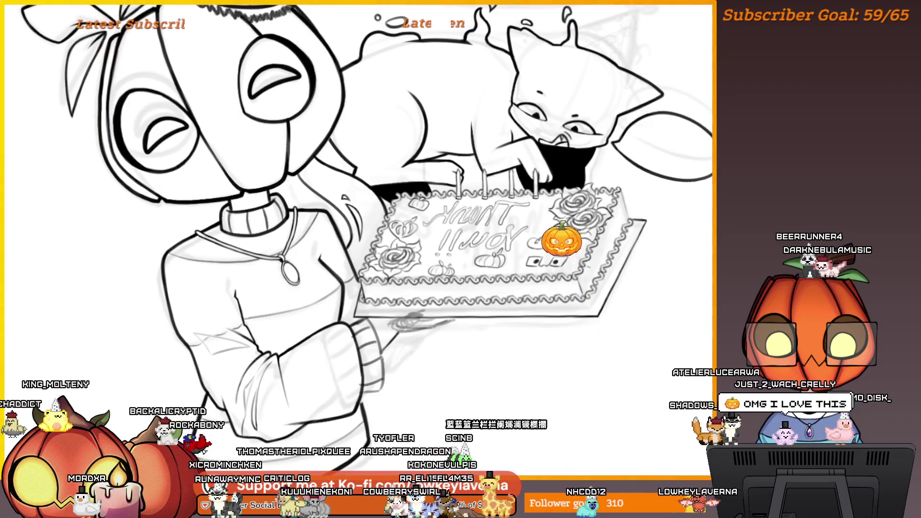
{"action": "scroll", "coordinate": [642, 250], "scroll_direction": "up", "scroll_amount": 5}
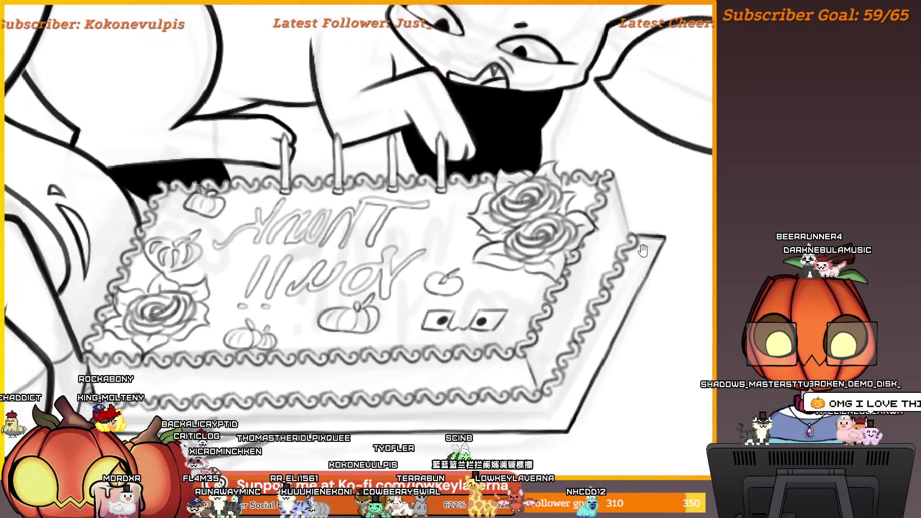
{"action": "left_click_drag", "start_coordinate": [643, 250], "coordinate": [685, 265]}
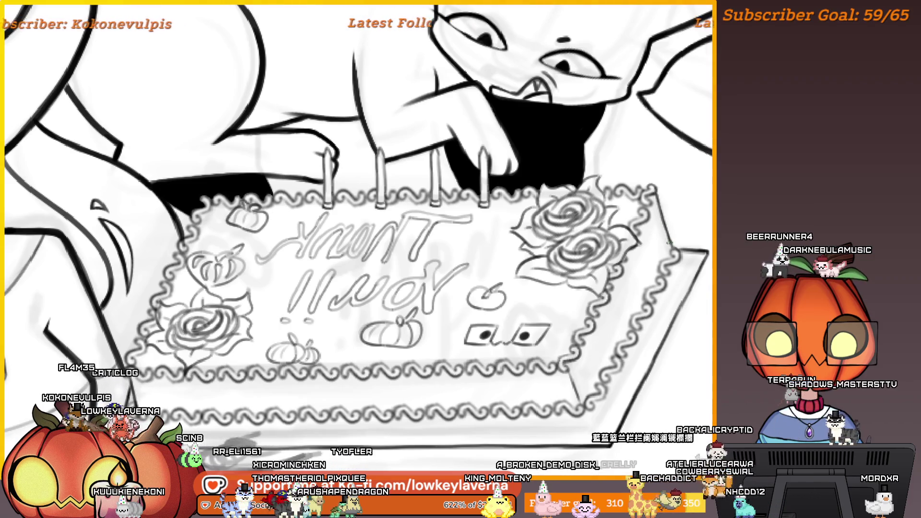
{"action": "scroll", "coordinate": [358, 221], "scroll_direction": "down", "scroll_amount": 5}
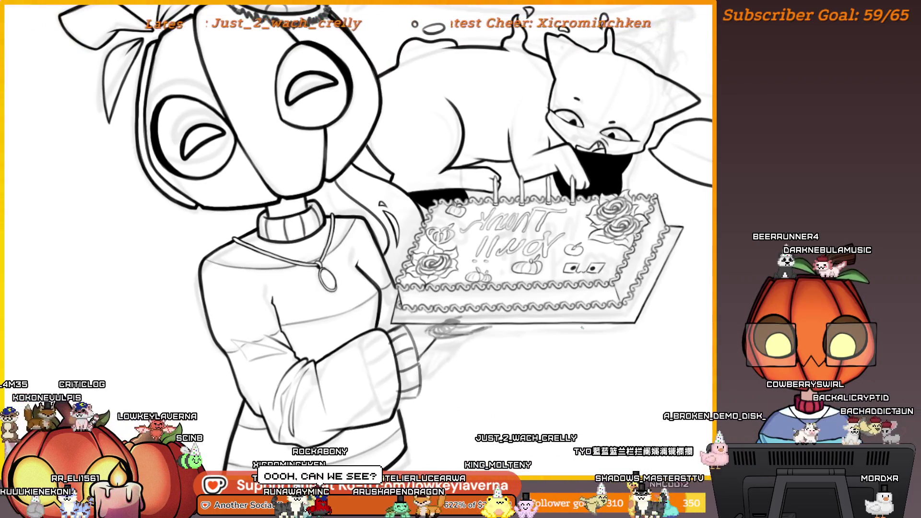
{"action": "scroll", "coordinate": [619, 301], "scroll_direction": "up", "scroll_amount": 2}
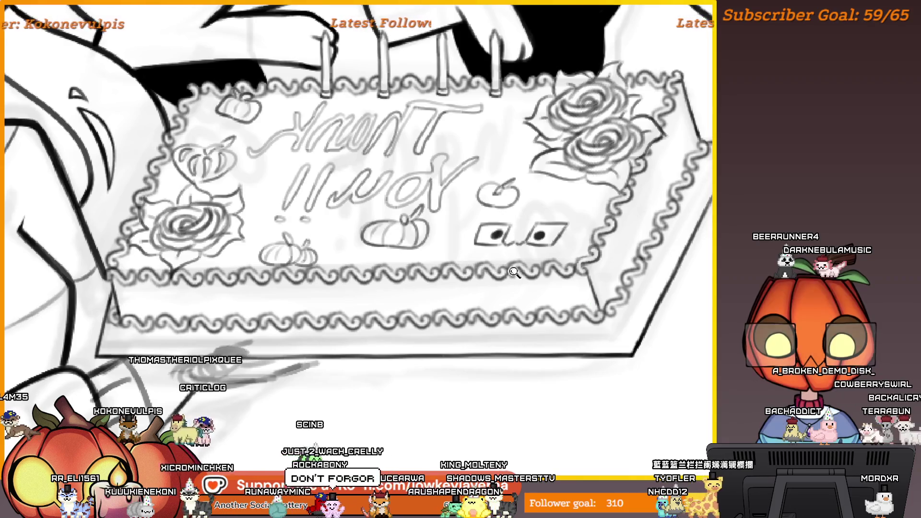
{"action": "scroll", "coordinate": [588, 302], "scroll_direction": "down", "scroll_amount": 2}
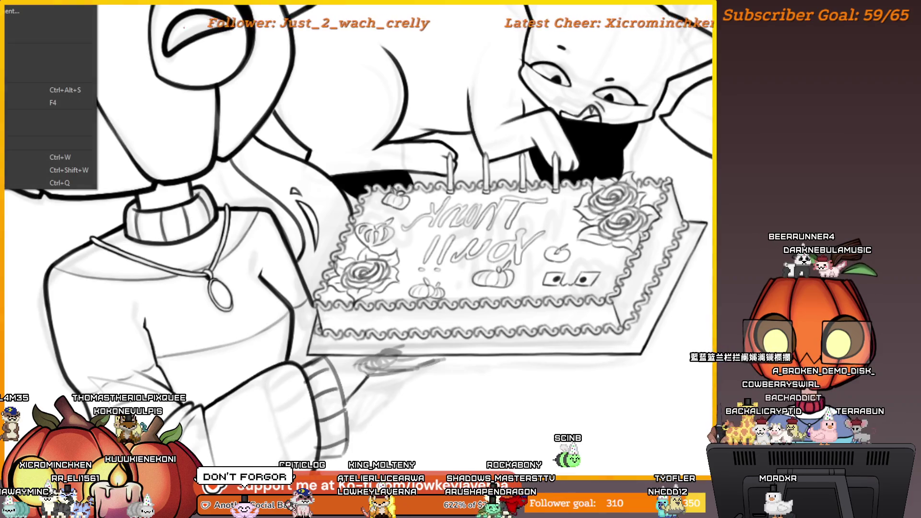
- Save Cake.kra with Ctrl+S and dismiss the 'Image is busy' save error
{"action": "key", "text": "ctrl+s"}
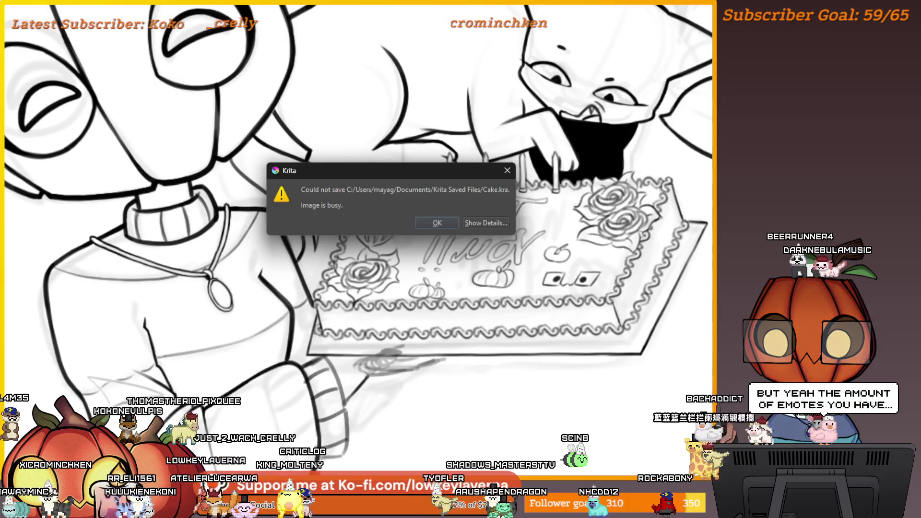
{"action": "left_click", "coordinate": [439, 224]}
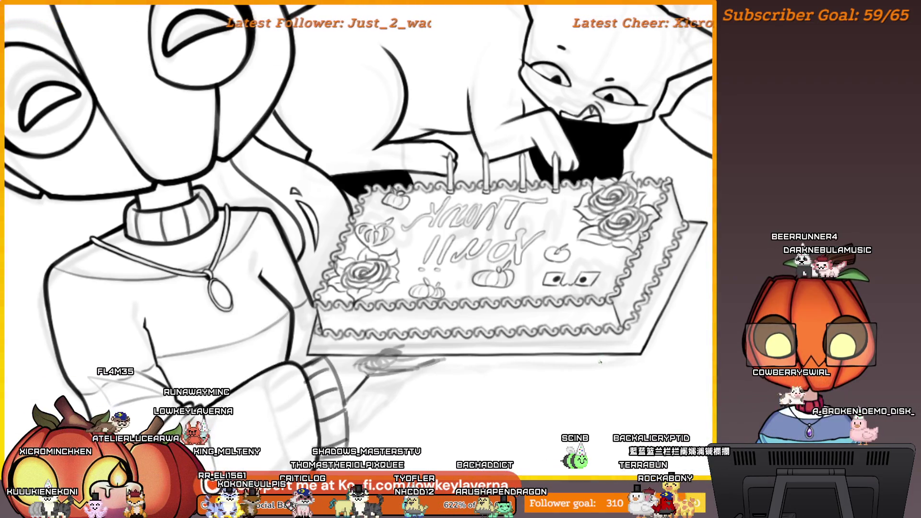
- Zoom in on the cake's lower edge and tray corner, then pull back to show the reference photo
{"action": "scroll", "coordinate": [599, 362], "scroll_direction": "up", "scroll_amount": 5}
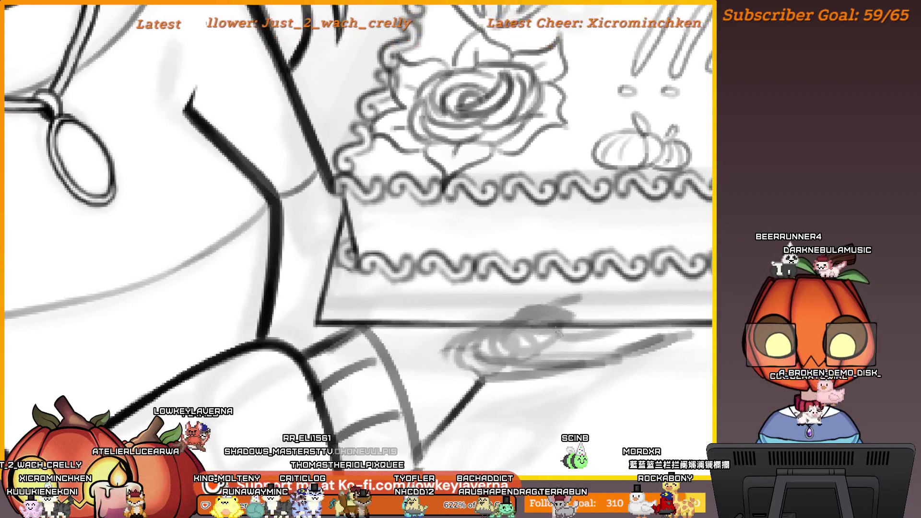
{"action": "left_click_drag", "start_coordinate": [558, 330], "coordinate": [569, 341]}
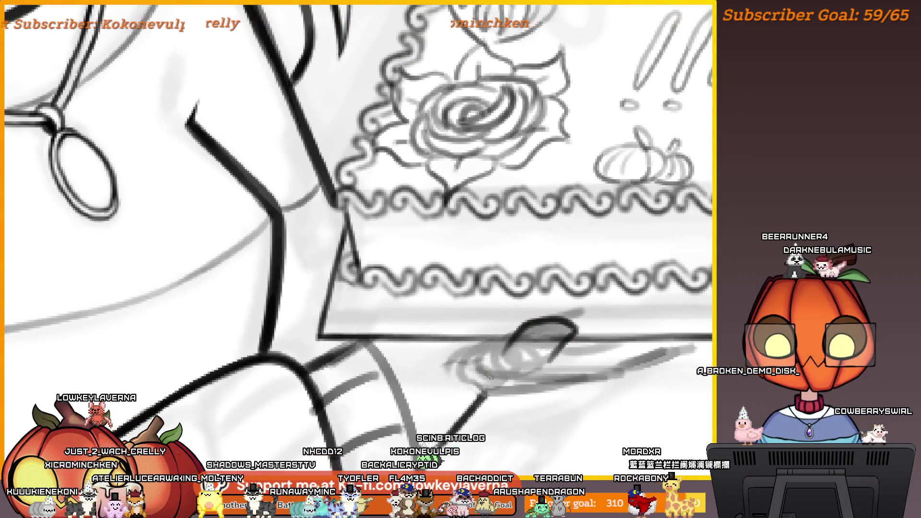
{"action": "left_click_drag", "start_coordinate": [489, 377], "coordinate": [521, 363]}
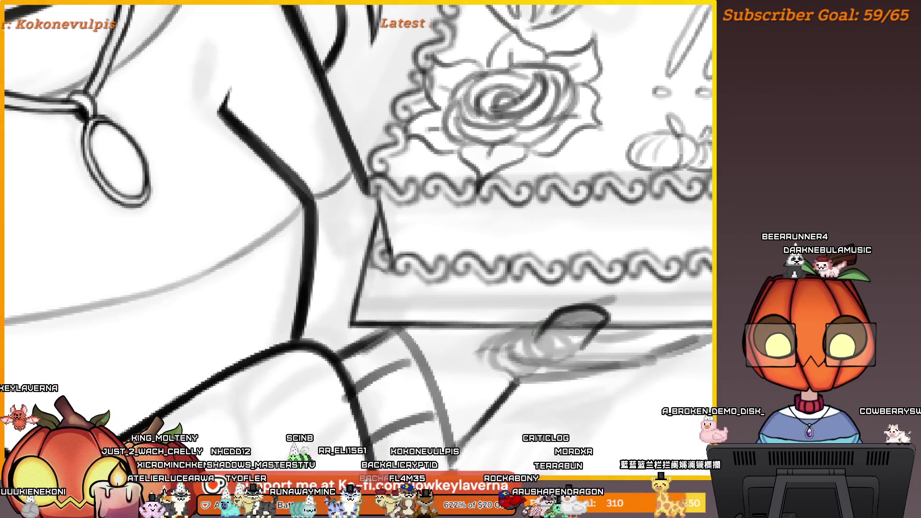
{"action": "mouse_move", "coordinate": [513, 339]}
{"action": "left_mouse_down"}
{"action": "mouse_move", "coordinate": [624, 350]}
{"action": "mouse_move", "coordinate": [364, 220]}
{"action": "mouse_move", "coordinate": [472, 270]}
{"action": "left_mouse_up"}
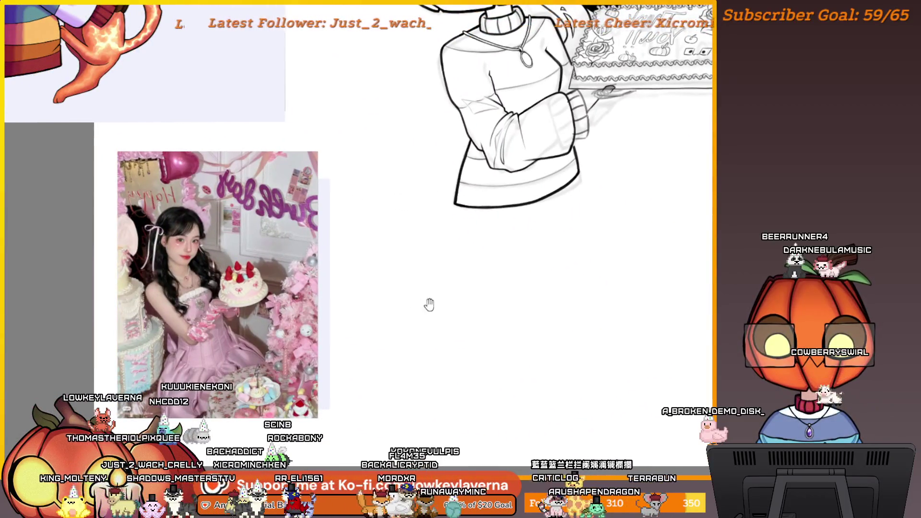
- Zoom into the reference photo's cake, then return to the drawn hand under the tray
{"action": "left_click_drag", "start_coordinate": [429, 304], "coordinate": [480, 201]}
{"action": "scroll", "coordinate": [482, 196], "scroll_direction": "up", "scroll_amount": 5}
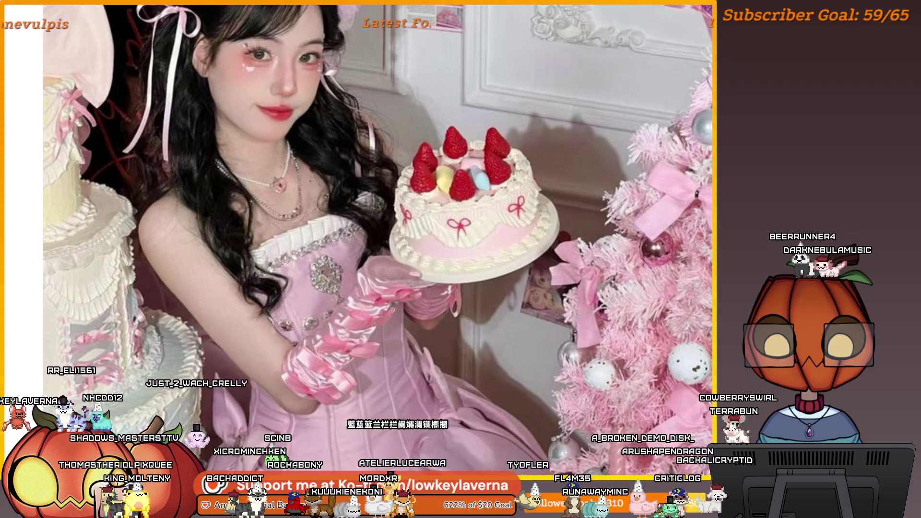
{"action": "scroll", "coordinate": [374, 259], "scroll_direction": "down", "scroll_amount": 5}
{"action": "left_click_drag", "start_coordinate": [561, 313], "coordinate": [407, 312]}
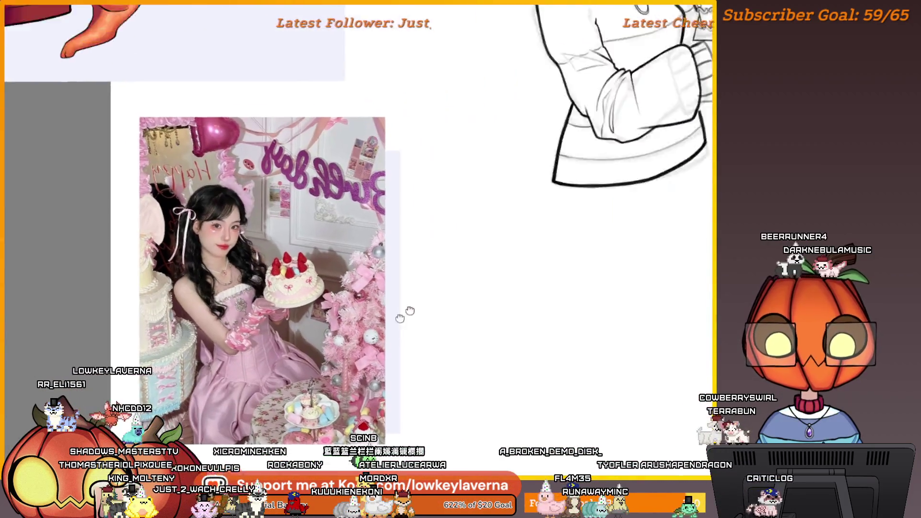
{"action": "scroll", "coordinate": [531, 266], "scroll_direction": "up", "scroll_amount": 4}
{"action": "scroll", "coordinate": [532, 266], "scroll_direction": "up", "scroll_amount": 2}
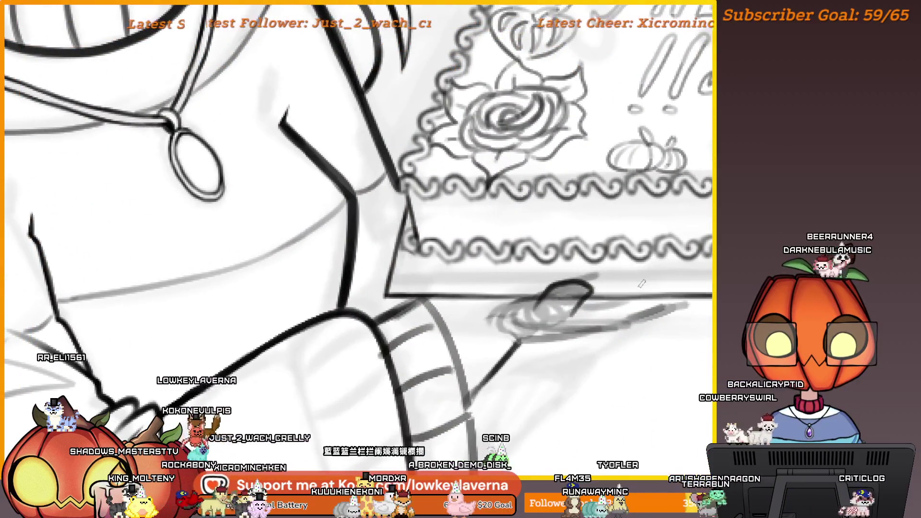
- Pan toward the cake-holding hand, mirroring the view and back to centre the cake
{"action": "scroll", "coordinate": [623, 290], "scroll_direction": "up", "scroll_amount": 2}
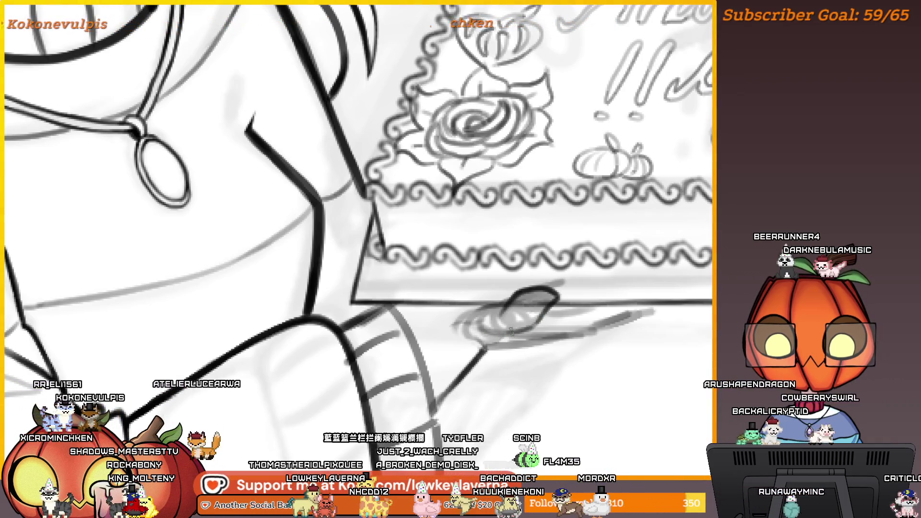
{"action": "scroll", "coordinate": [359, 247], "scroll_direction": "left", "scroll_amount": 2}
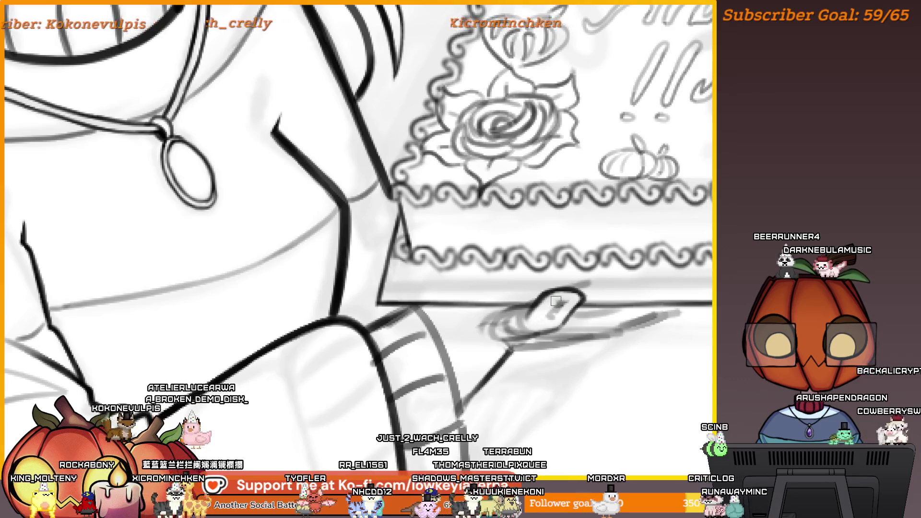
{"action": "mouse_move", "coordinate": [546, 318]}
{"action": "left_mouse_down"}
{"action": "mouse_move", "coordinate": [551, 306]}
{"action": "mouse_move", "coordinate": [624, 307]}
{"action": "left_mouse_up"}
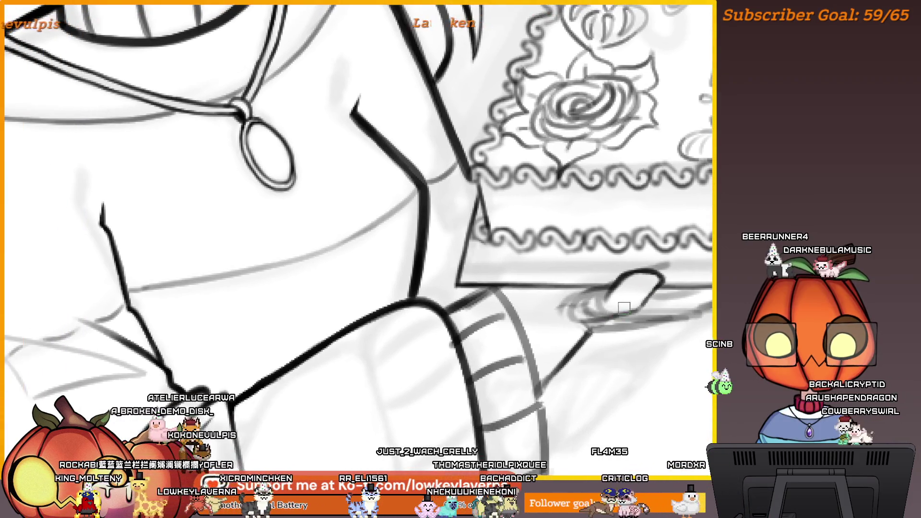
{"action": "scroll", "coordinate": [602, 311], "scroll_direction": "up", "scroll_amount": 1}
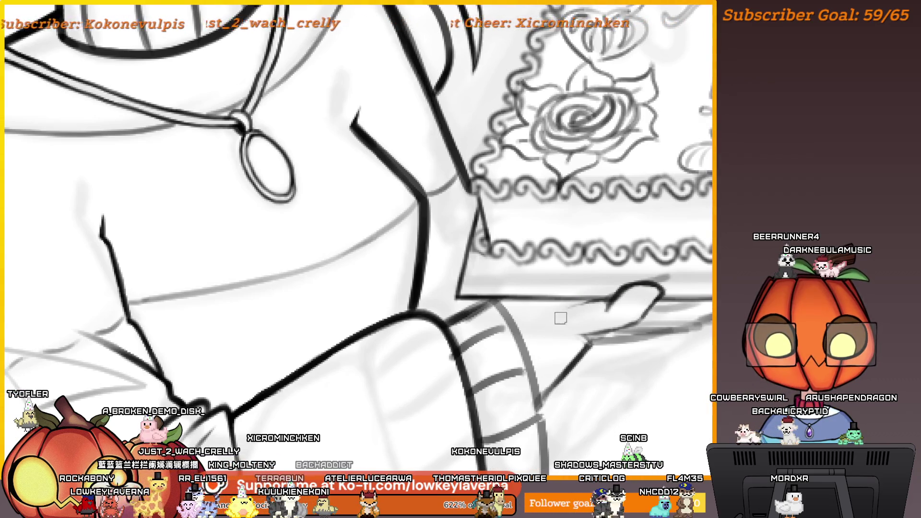
{"action": "key", "text": "m"}
{"action": "mouse_move", "coordinate": [229, 347]}
{"action": "left_mouse_down"}
{"action": "mouse_move", "coordinate": [471, 326]}
{"action": "mouse_move", "coordinate": [542, 312]}
{"action": "mouse_move", "coordinate": [576, 289]}
{"action": "left_mouse_up"}
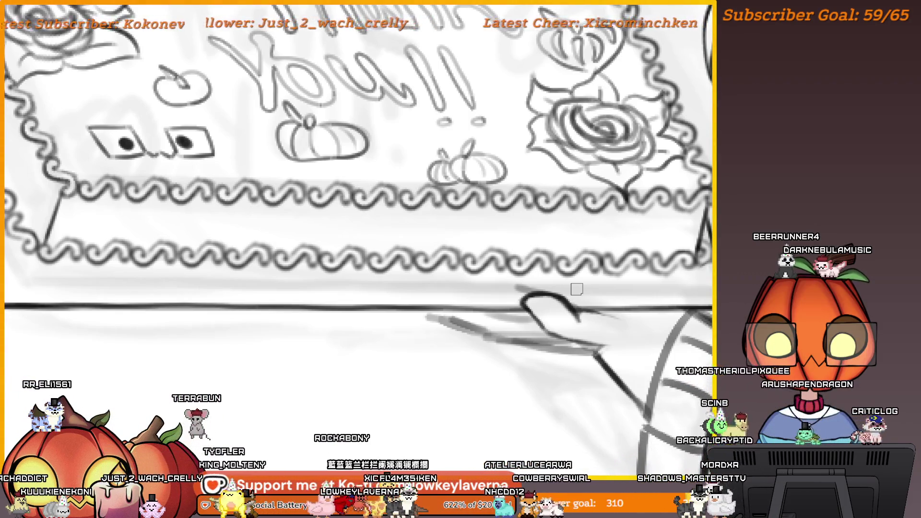
{"action": "key", "text": "m"}
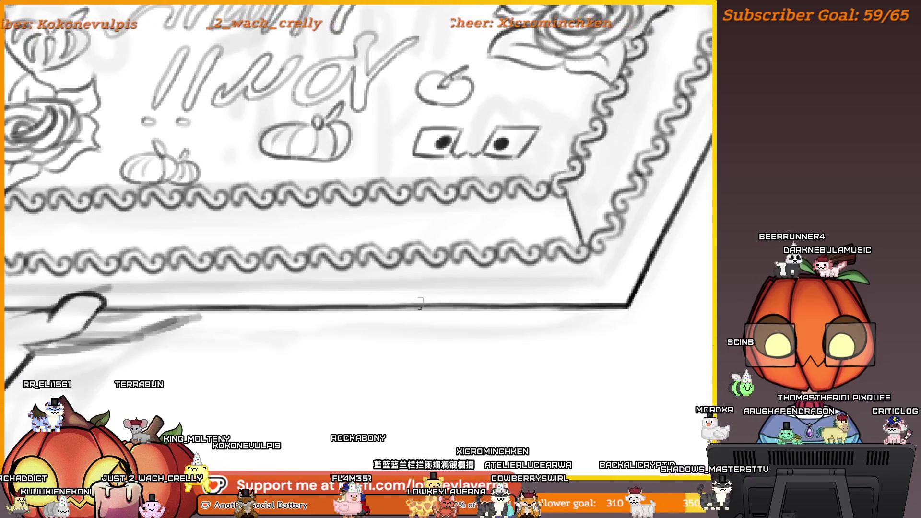
{"action": "scroll", "coordinate": [419, 303], "scroll_direction": "up", "scroll_amount": 5}
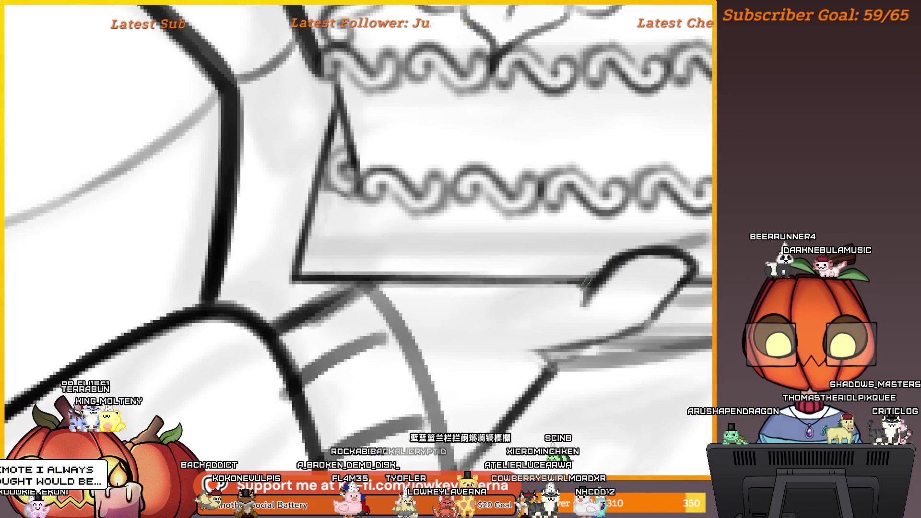
- Sketch a faint line from the tray corner down-left, undoing and redrawing it once
{"action": "left_click_drag", "start_coordinate": [583, 283], "coordinate": [501, 300]}
{"action": "key", "text": "ctrl+z"}
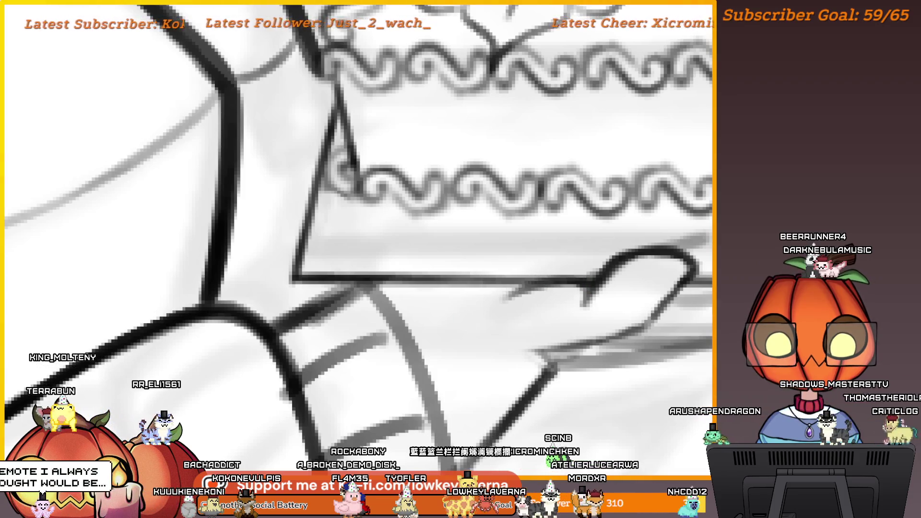
{"action": "left_click_drag", "start_coordinate": [582, 282], "coordinate": [494, 302]}
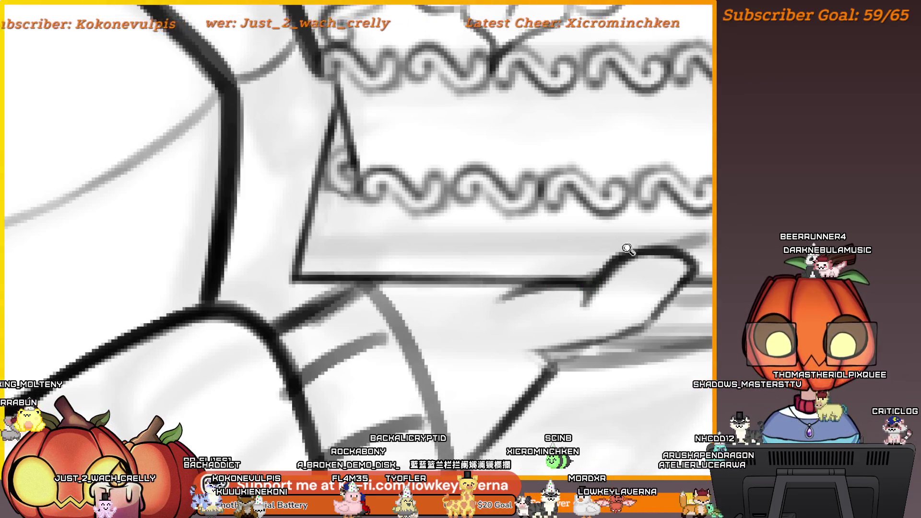
{"action": "scroll", "coordinate": [629, 249], "scroll_direction": "down", "scroll_amount": 5}
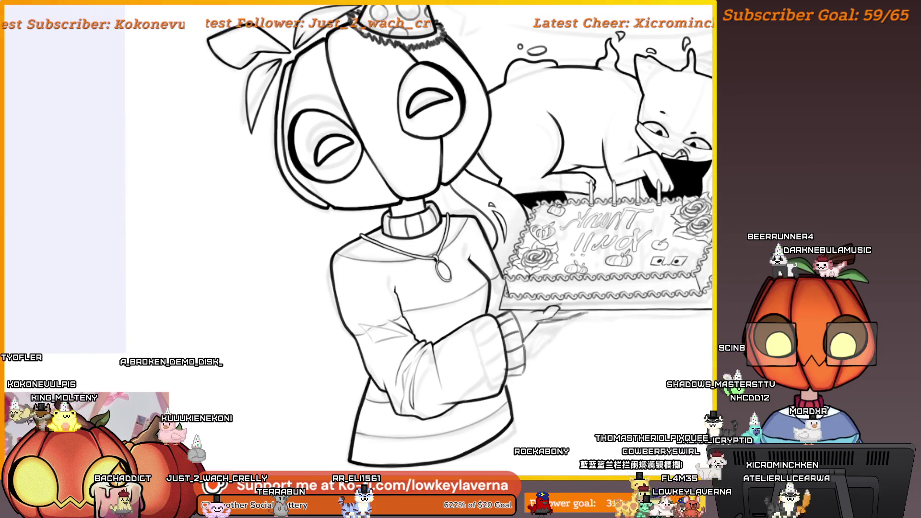
- Zoom in closely on the hand supporting the cake tray
{"action": "left_click", "coordinate": [531, 324]}
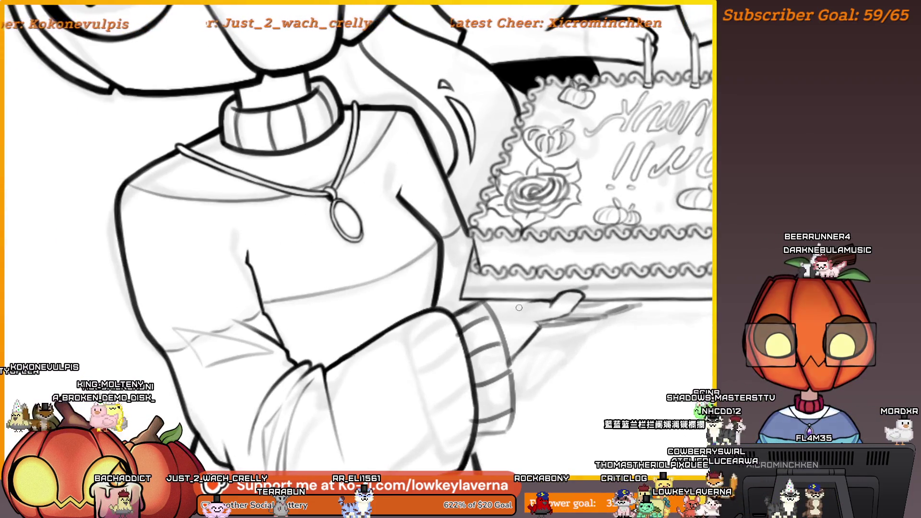
{"action": "left_click_drag", "start_coordinate": [601, 312], "coordinate": [612, 320]}
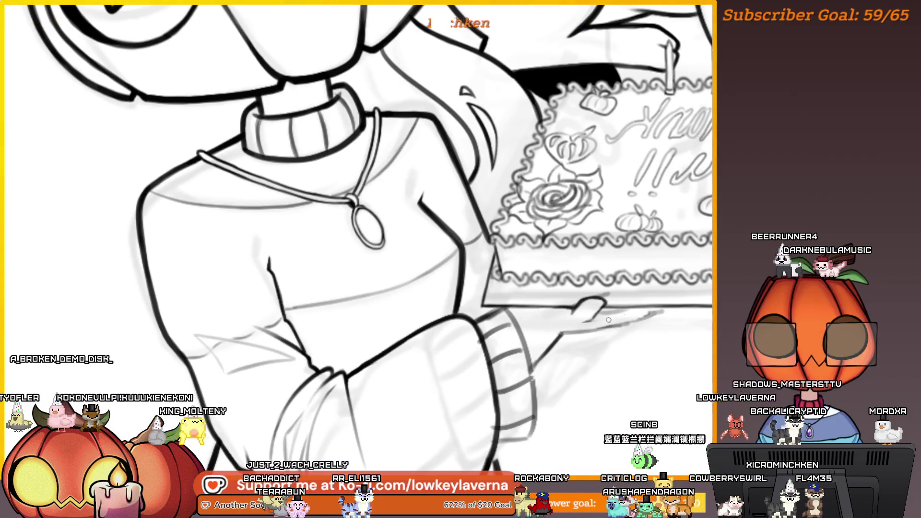
{"action": "left_click", "coordinate": [690, 287], "text": "alt"}
{"action": "left_click", "coordinate": [623, 318]}
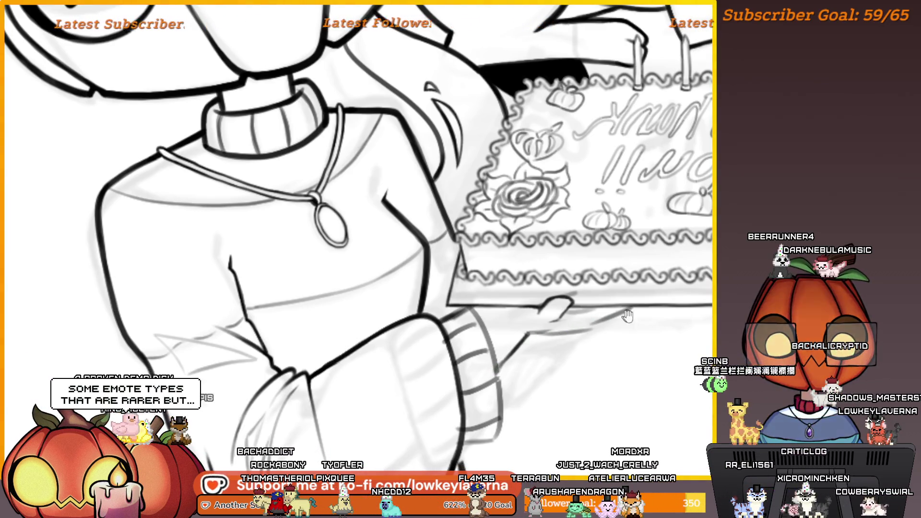
{"action": "left_click_drag", "start_coordinate": [628, 316], "coordinate": [596, 325]}
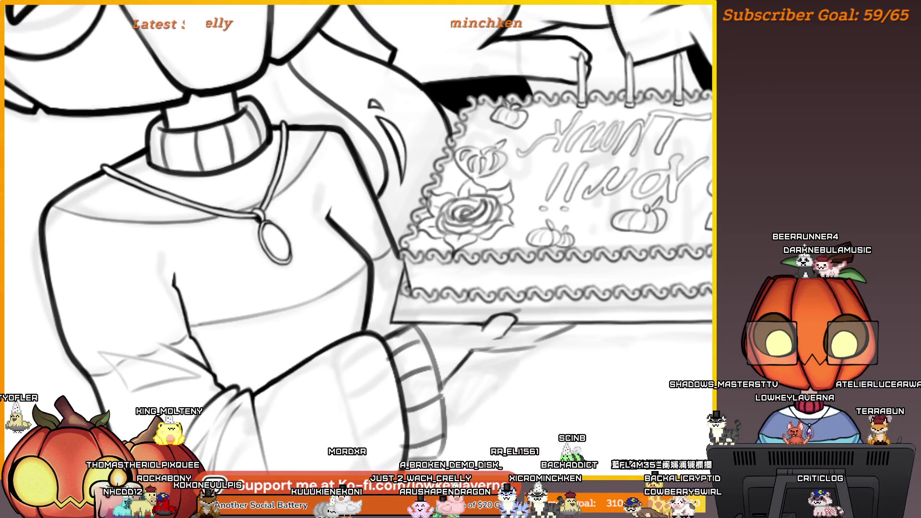
{"action": "scroll", "coordinate": [529, 362], "scroll_direction": "up", "scroll_amount": 3}
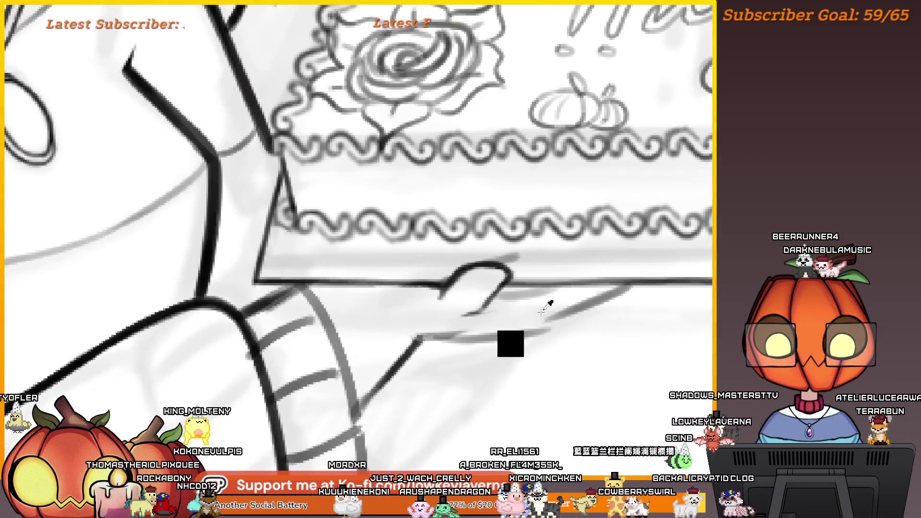
{"action": "scroll", "coordinate": [543, 261], "scroll_direction": "down", "scroll_amount": 4}
{"action": "scroll", "coordinate": [546, 304], "scroll_direction": "up", "scroll_amount": 2}
{"action": "scroll", "coordinate": [546, 304], "scroll_direction": "down", "scroll_amount": 3}
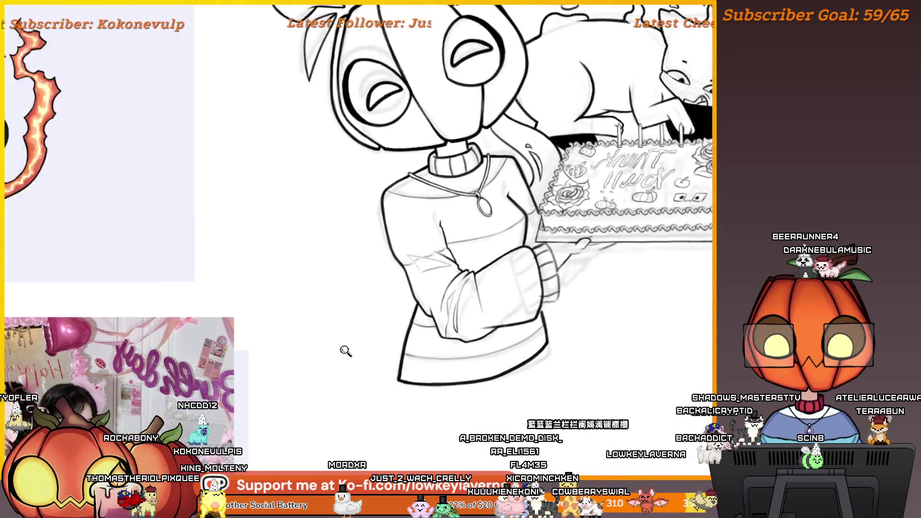
- Compare with the reference photo, then outline the cake-holding hand with a freehand selection
{"action": "mouse_move", "coordinate": [345, 350]}
{"action": "left_mouse_down"}
{"action": "mouse_move", "coordinate": [432, 360]}
{"action": "mouse_move", "coordinate": [515, 310]}
{"action": "mouse_move", "coordinate": [393, 383]}
{"action": "left_mouse_up"}
{"action": "scroll", "coordinate": [516, 311], "scroll_direction": "down", "scroll_amount": 2}
{"action": "scroll", "coordinate": [508, 287], "scroll_direction": "up", "scroll_amount": 5}
{"action": "left_click_drag", "start_coordinate": [509, 287], "coordinate": [480, 320]}
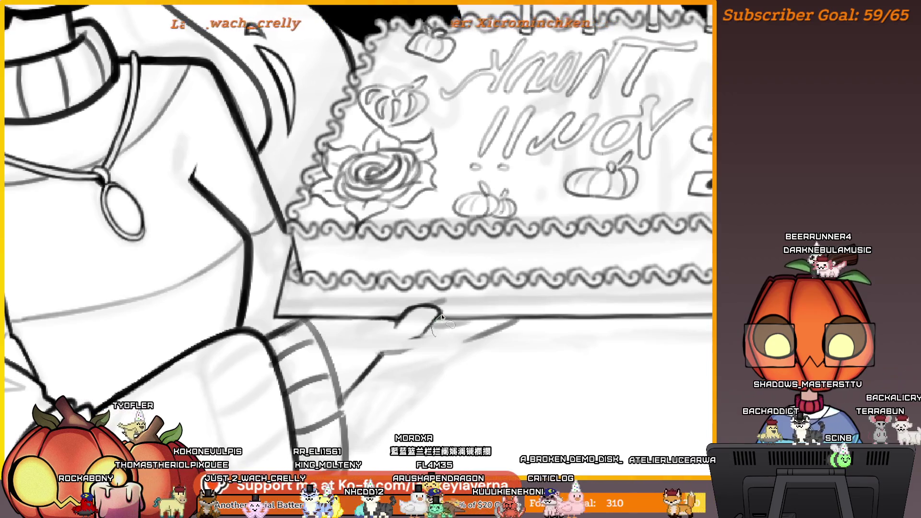
{"action": "mouse_move", "coordinate": [430, 328]}
{"action": "left_mouse_down"}
{"action": "mouse_move", "coordinate": [440, 335]}
{"action": "mouse_move", "coordinate": [393, 321]}
{"action": "mouse_move", "coordinate": [414, 349]}
{"action": "left_mouse_up"}
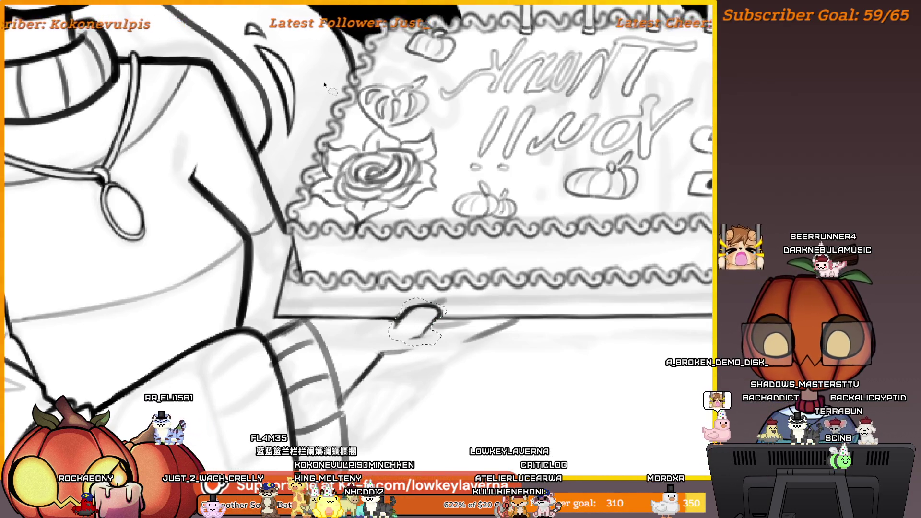
- Shift the hand stroke slightly right, rotate it about 30° clockwise, and commit the transform
{"action": "key", "text": "ctrl+t"}
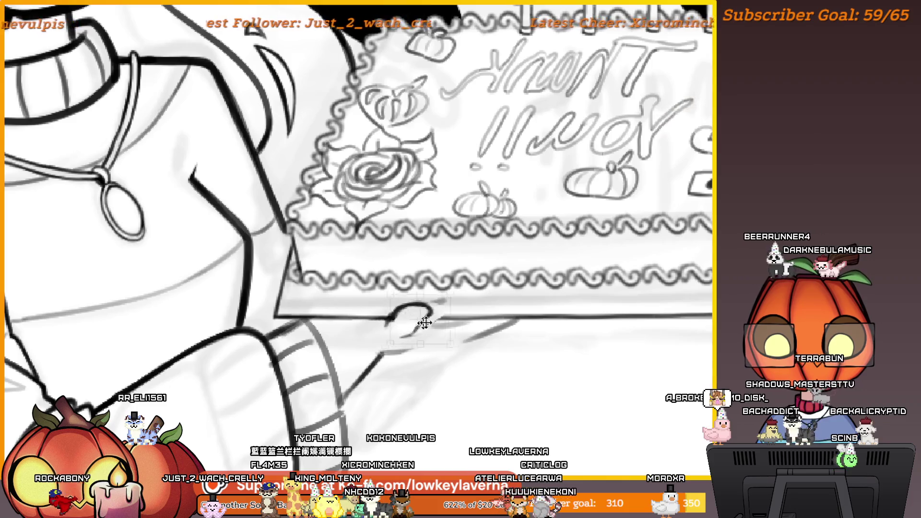
{"action": "left_click_drag", "start_coordinate": [419, 322], "coordinate": [442, 330]}
{"action": "mouse_move", "coordinate": [489, 279]}
{"action": "left_mouse_down"}
{"action": "mouse_move", "coordinate": [438, 315]}
{"action": "mouse_move", "coordinate": [456, 329]}
{"action": "left_mouse_up"}
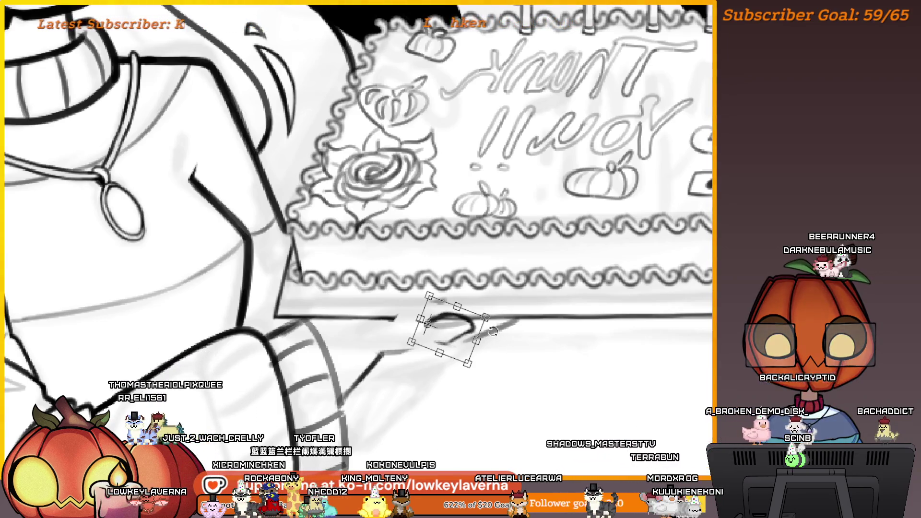
{"action": "key", "text": "m"}
{"action": "scroll", "coordinate": [440, 304], "scroll_direction": "left", "scroll_amount": 5}
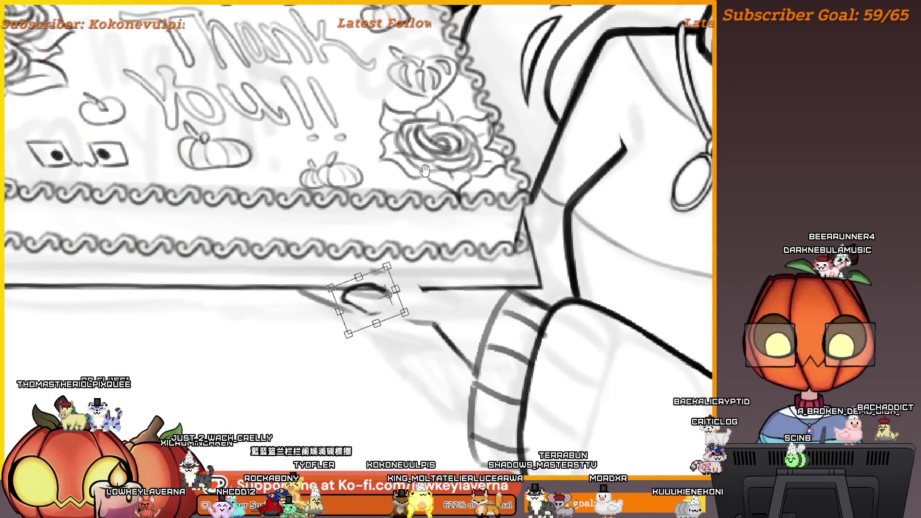
{"action": "scroll", "coordinate": [371, 219], "scroll_direction": "down", "scroll_amount": 2}
{"action": "scroll", "coordinate": [384, 239], "scroll_direction": "left", "scroll_amount": 1}
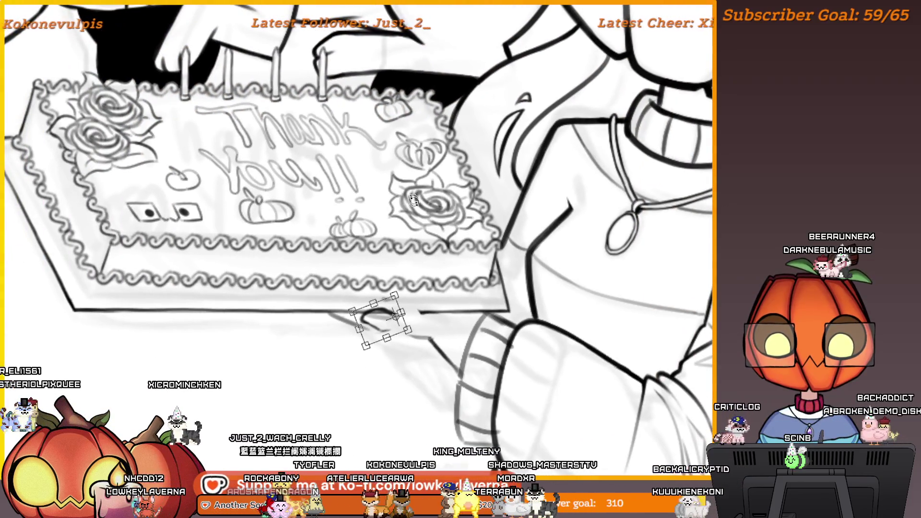
{"action": "key", "text": "Return"}
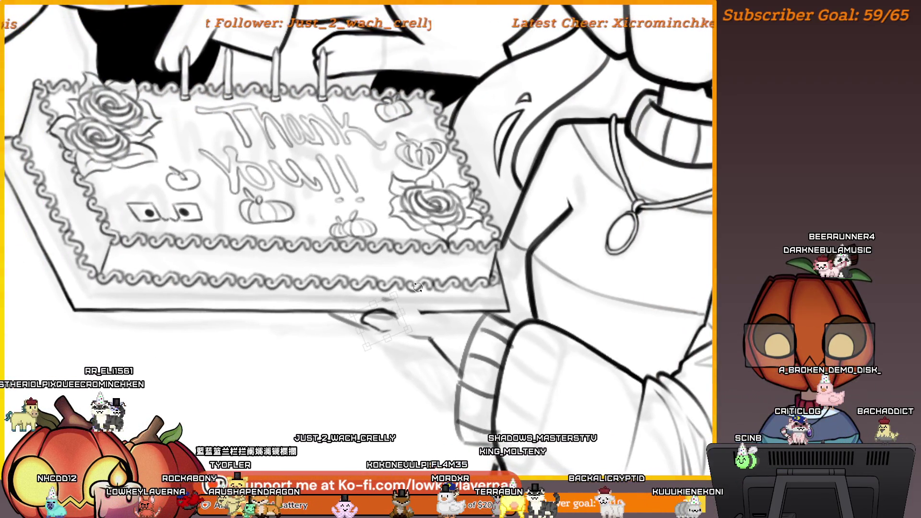
{"action": "scroll", "coordinate": [379, 289], "scroll_direction": "down", "scroll_amount": 2}
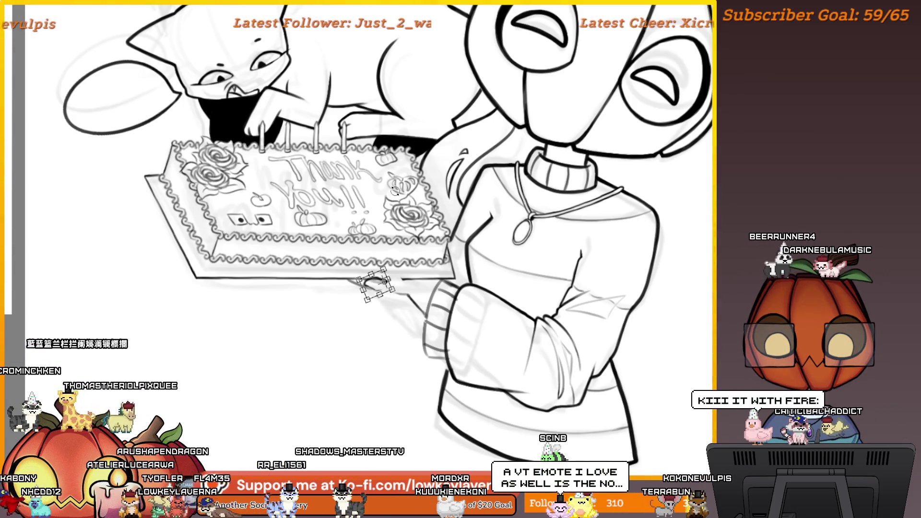
{"action": "key", "text": "Return"}
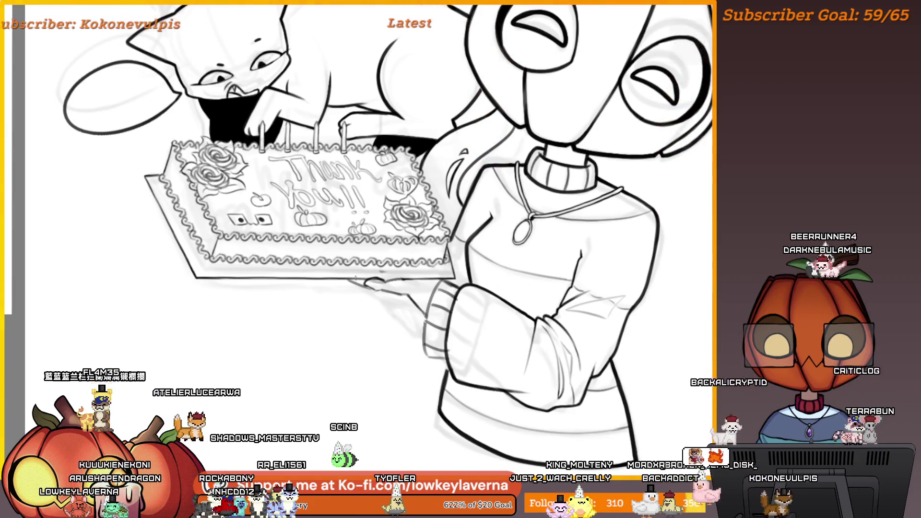
{"action": "key", "text": "ctrl+minus"}
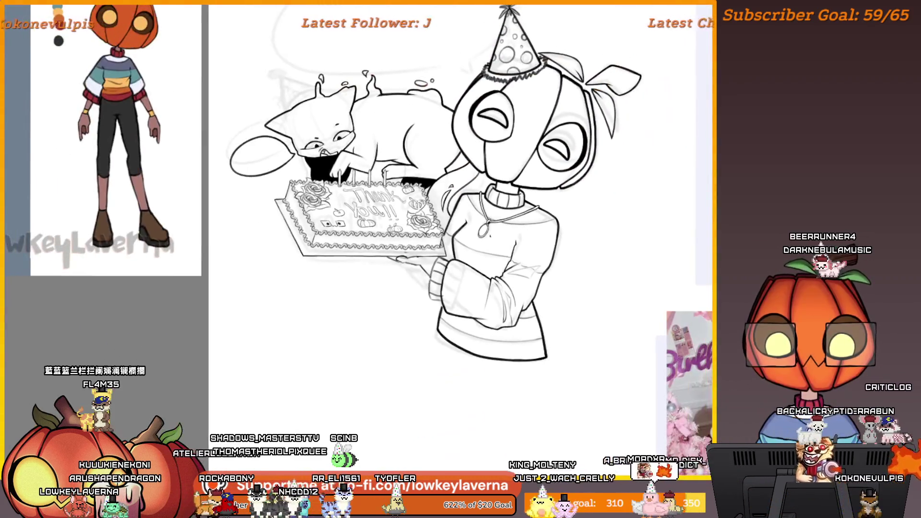
{"action": "key", "text": "m"}
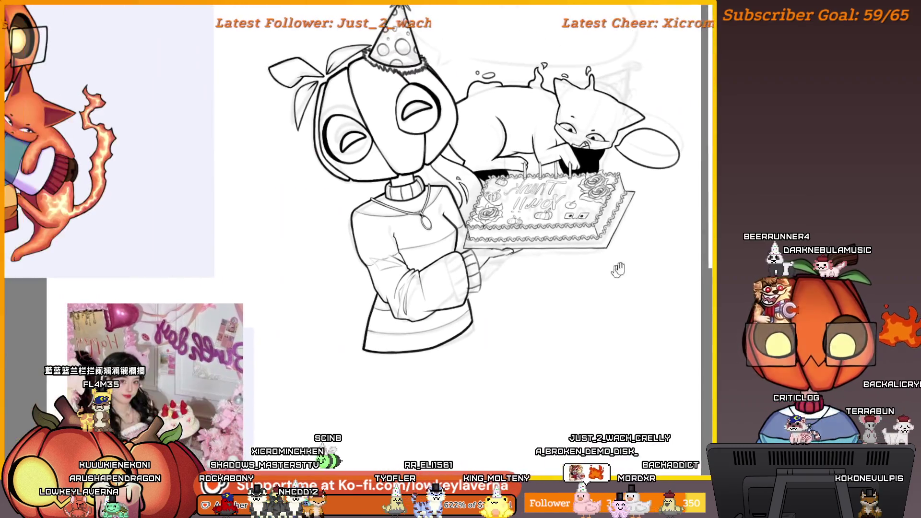
{"action": "scroll", "coordinate": [529, 255], "scroll_direction": "up", "scroll_amount": 5}
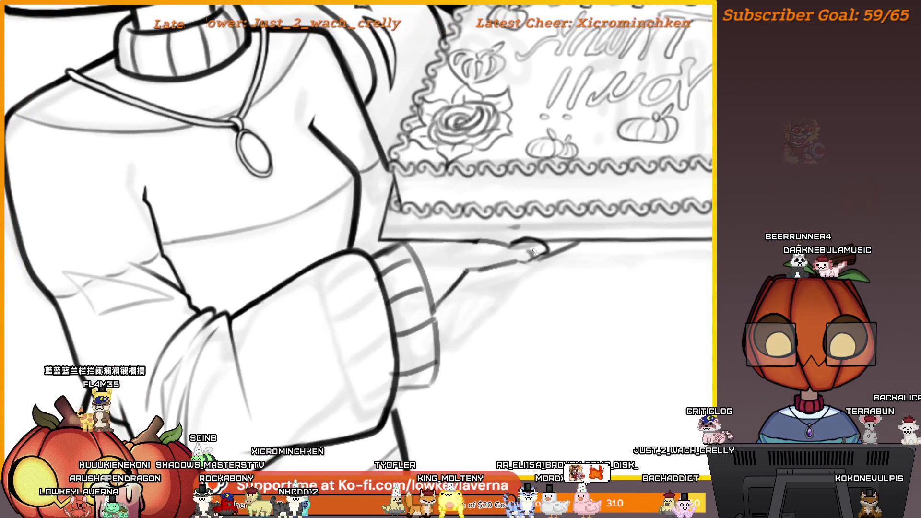
{"action": "key", "text": "m"}
{"action": "key", "text": "ctrl+0"}
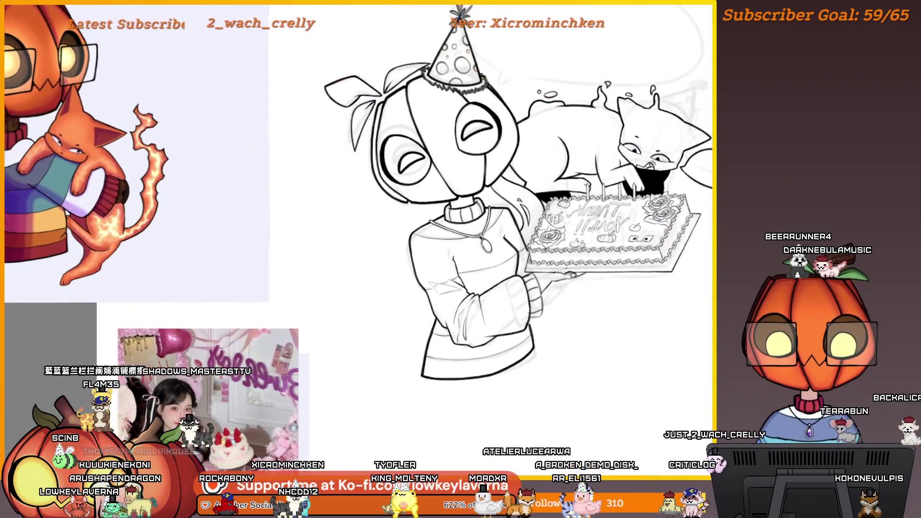
{"action": "scroll", "coordinate": [570, 274], "scroll_direction": "up", "scroll_amount": 4}
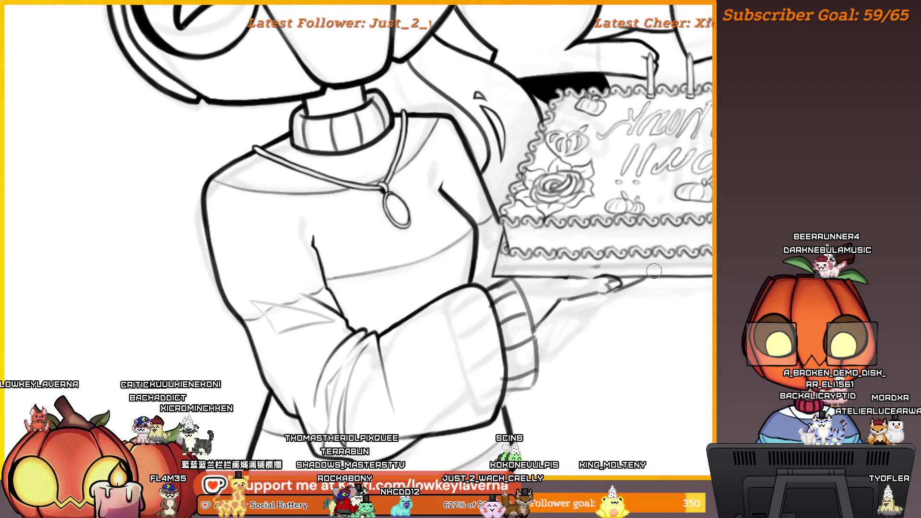
- Erase part of the old hand line under the cake and ink the fingers along its bottom edge
{"action": "scroll", "coordinate": [621, 277], "scroll_direction": "up", "scroll_amount": 5}
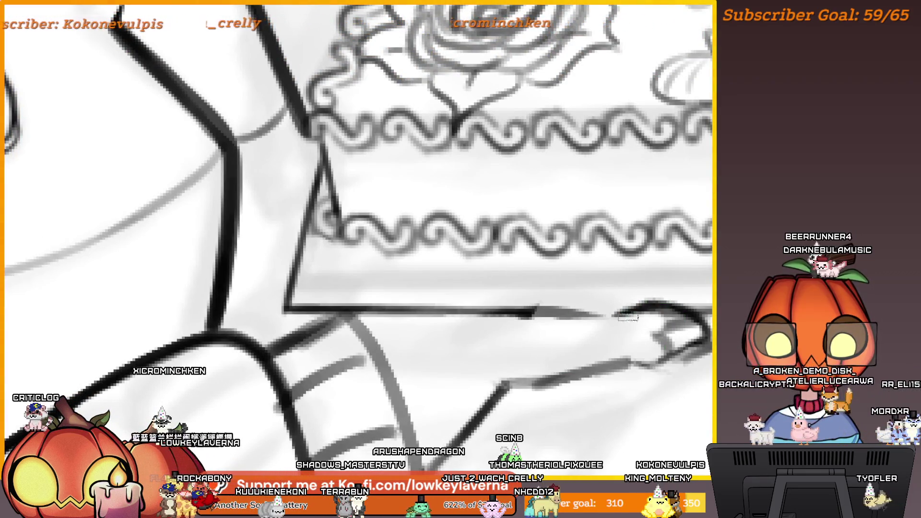
{"action": "left_click_drag", "start_coordinate": [620, 324], "coordinate": [527, 312]}
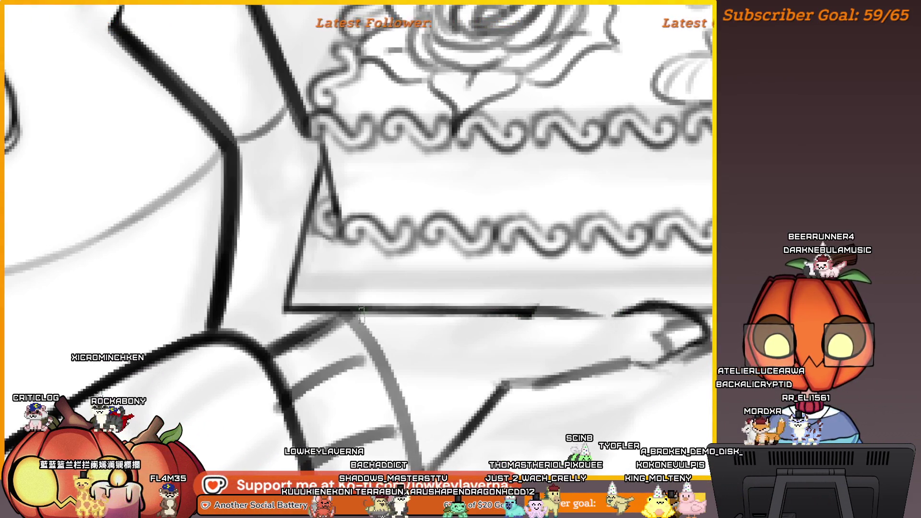
{"action": "key", "text": "m"}
{"action": "key", "text": "m"}
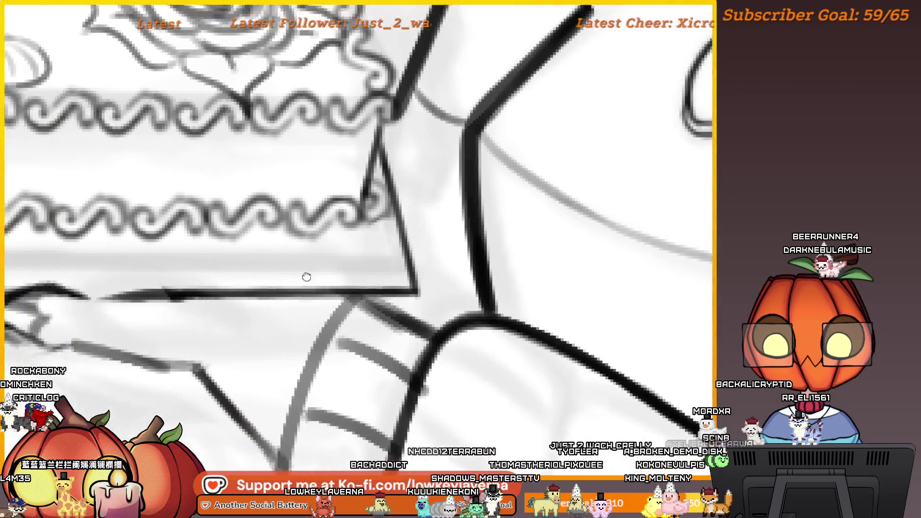
{"action": "left_click_drag", "start_coordinate": [643, 324], "coordinate": [596, 325]}
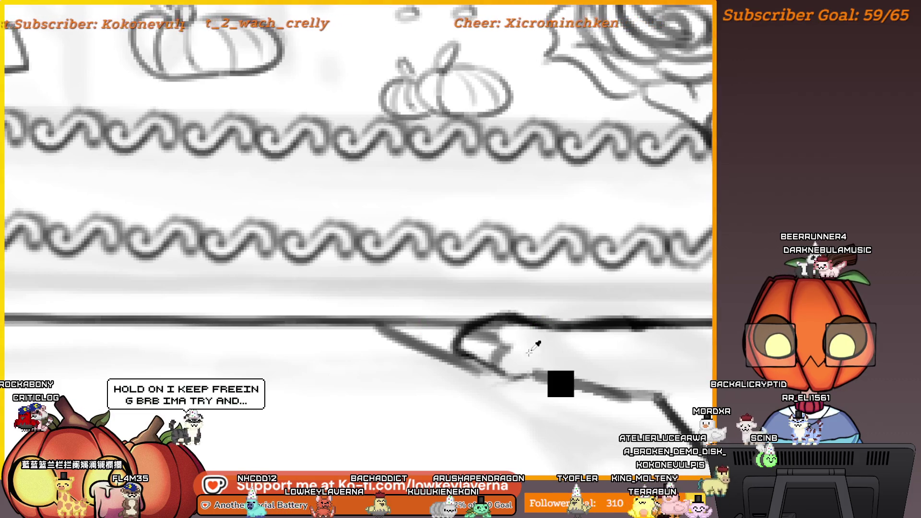
{"action": "key", "text": "m"}
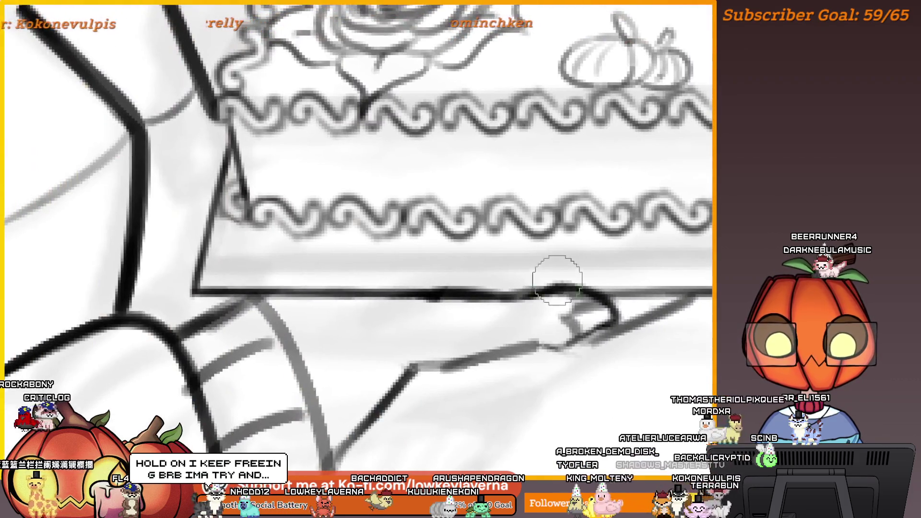
- Pan around the hand and cake edge, mirroring the view to check the inked fingers
{"action": "scroll", "coordinate": [557, 281], "scroll_direction": "down", "scroll_amount": 5}
{"action": "scroll", "coordinate": [655, 301], "scroll_direction": "up", "scroll_amount": 4}
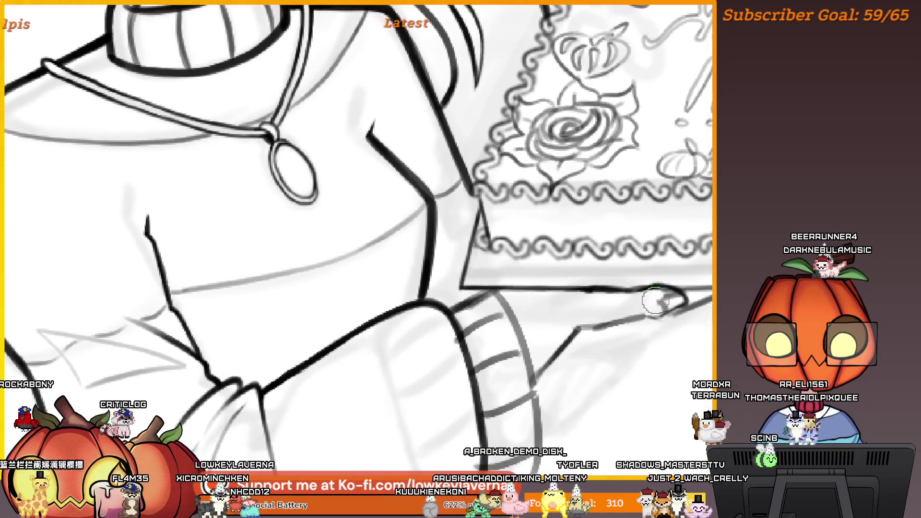
{"action": "scroll", "coordinate": [655, 301], "scroll_direction": "up", "scroll_amount": 2}
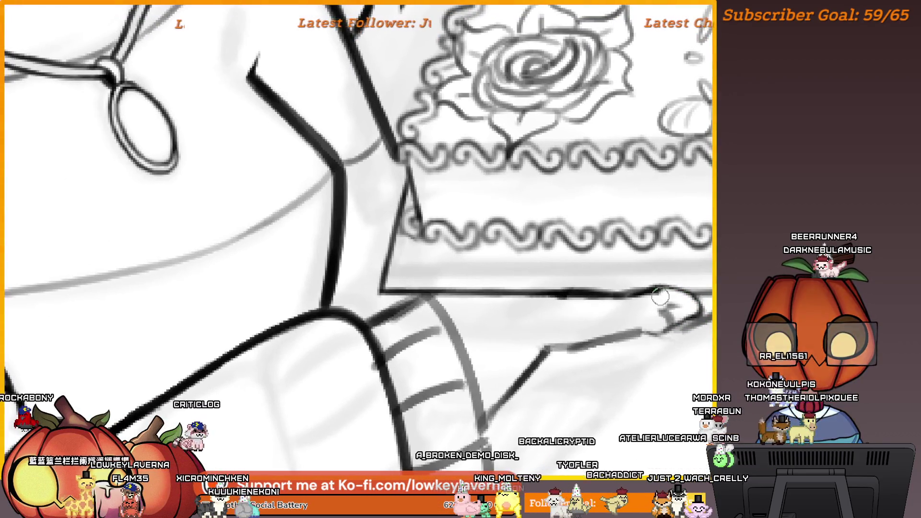
{"action": "scroll", "coordinate": [665, 302], "scroll_direction": "right", "scroll_amount": 2}
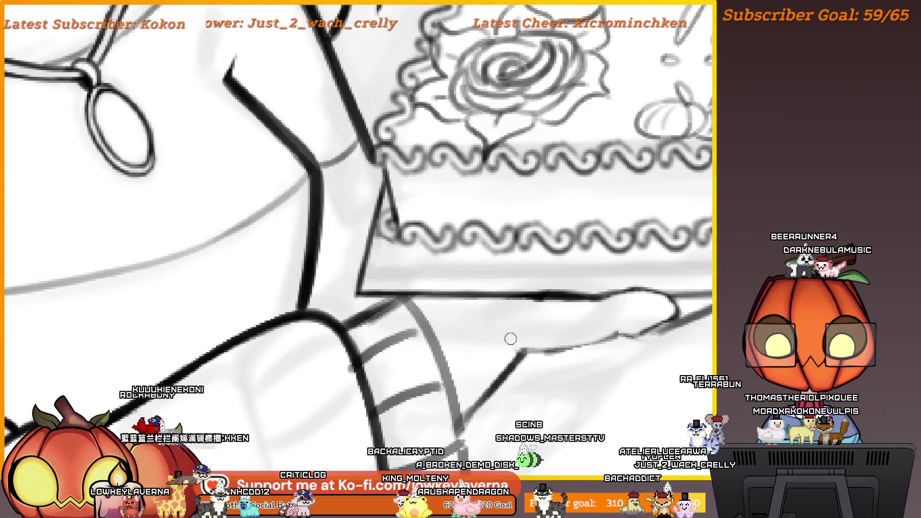
{"action": "left_click_drag", "start_coordinate": [625, 340], "coordinate": [603, 354]}
{"action": "scroll", "coordinate": [625, 326], "scroll_direction": "left", "scroll_amount": 3}
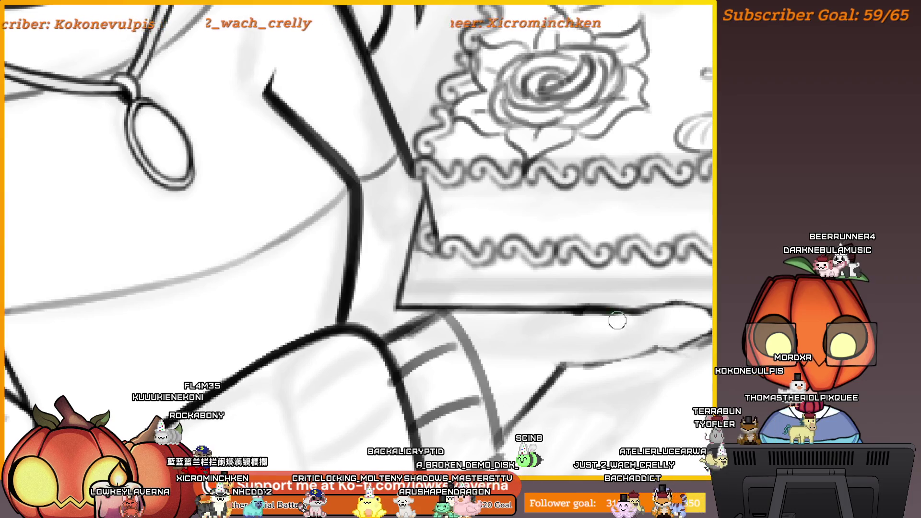
{"action": "scroll", "coordinate": [658, 322], "scroll_direction": "right", "scroll_amount": 2}
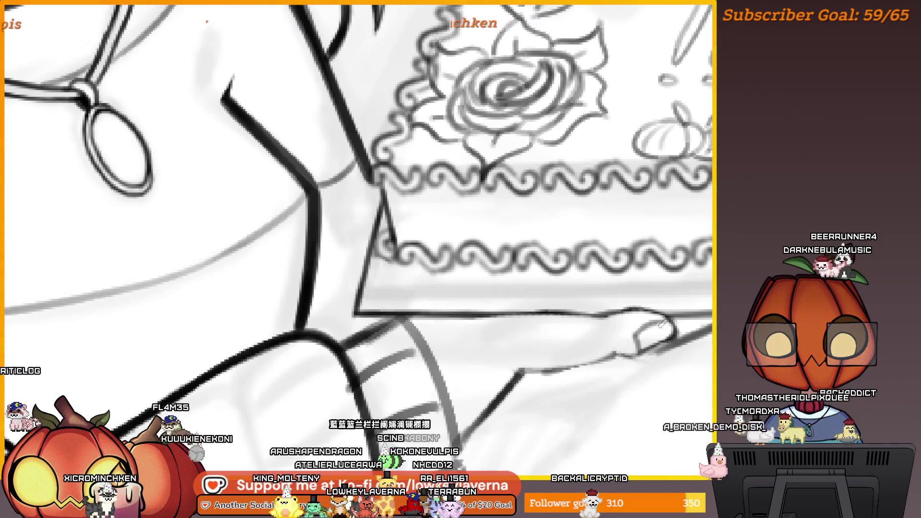
{"action": "scroll", "coordinate": [646, 354], "scroll_direction": "down", "scroll_amount": 3}
{"action": "scroll", "coordinate": [646, 354], "scroll_direction": "up", "scroll_amount": 3}
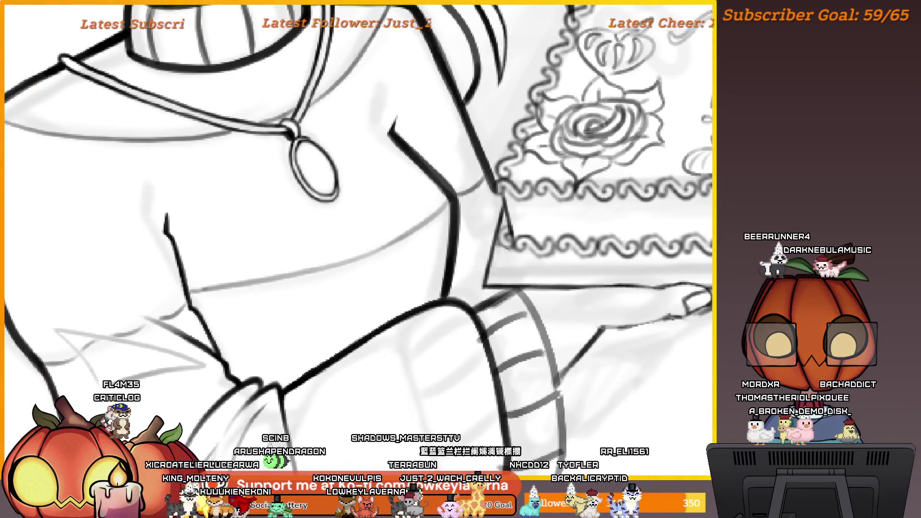
{"action": "scroll", "coordinate": [657, 321], "scroll_direction": "down", "scroll_amount": 2}
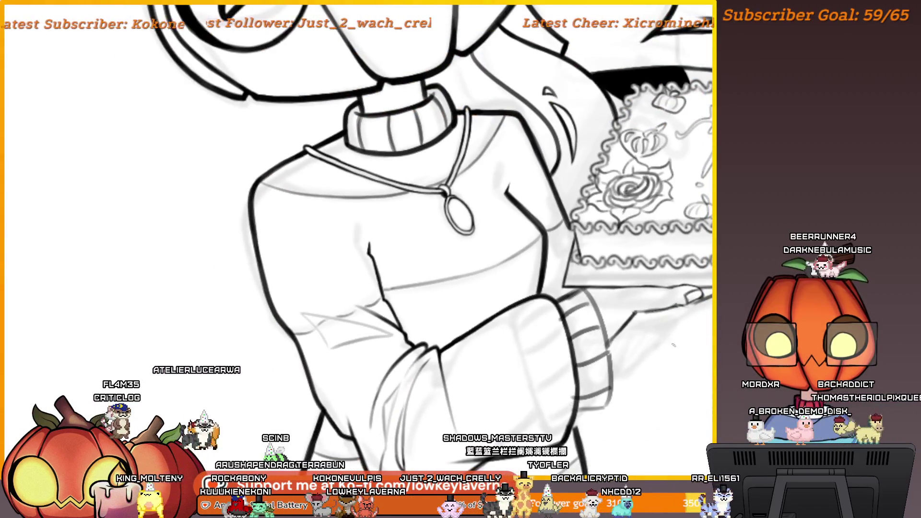
{"action": "key", "text": "m"}
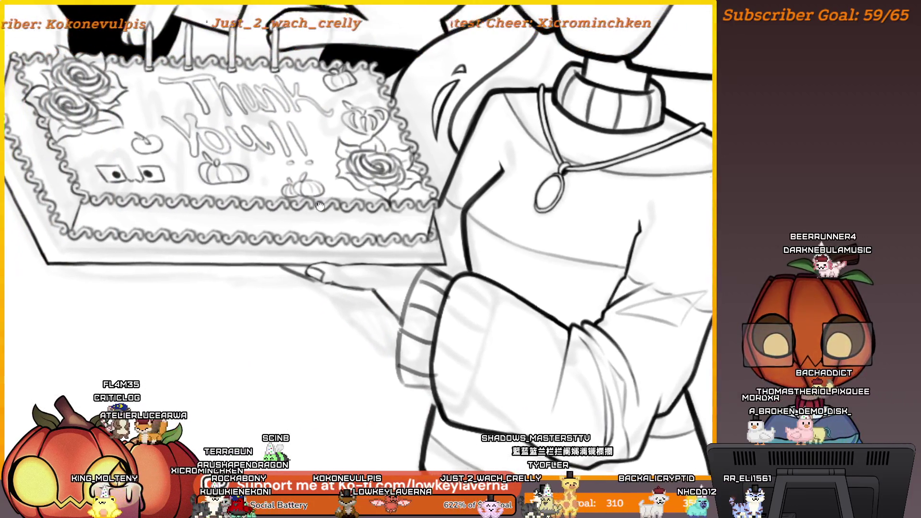
{"action": "scroll", "coordinate": [341, 297], "scroll_direction": "up", "scroll_amount": 1}
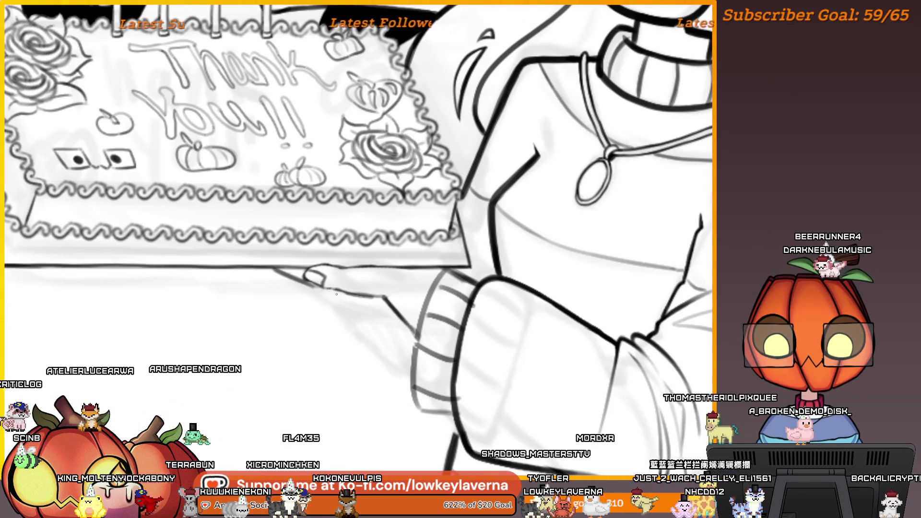
{"action": "left_click_drag", "start_coordinate": [344, 296], "coordinate": [319, 289]}
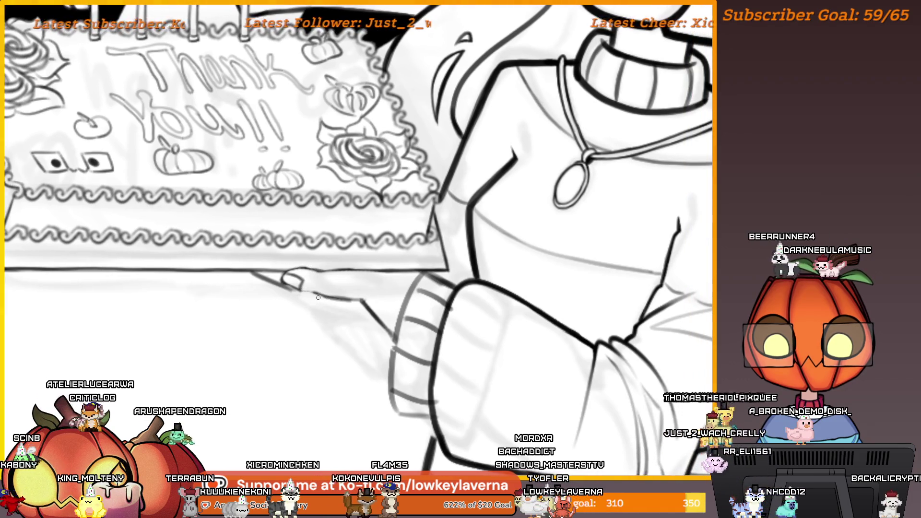
{"action": "scroll", "coordinate": [320, 254], "scroll_direction": "down", "scroll_amount": 3}
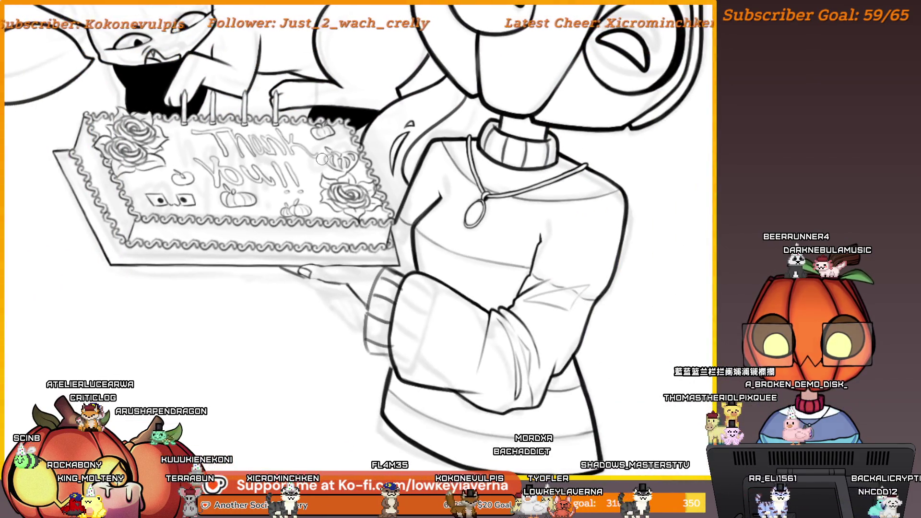
{"action": "scroll", "coordinate": [322, 159], "scroll_direction": "up", "scroll_amount": 3}
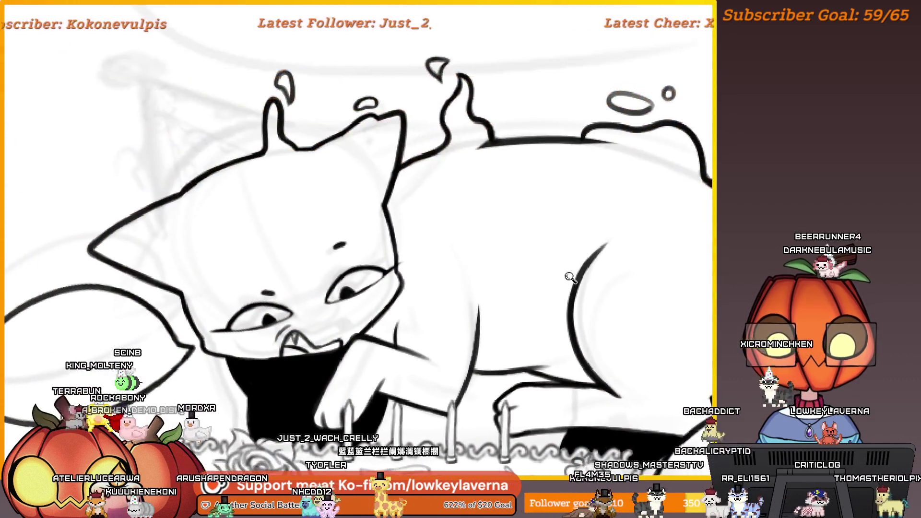
{"action": "mouse_move", "coordinate": [614, 250]}
{"action": "left_mouse_down"}
{"action": "mouse_move", "coordinate": [523, 295]}
{"action": "mouse_move", "coordinate": [519, 287]}
{"action": "left_mouse_up"}
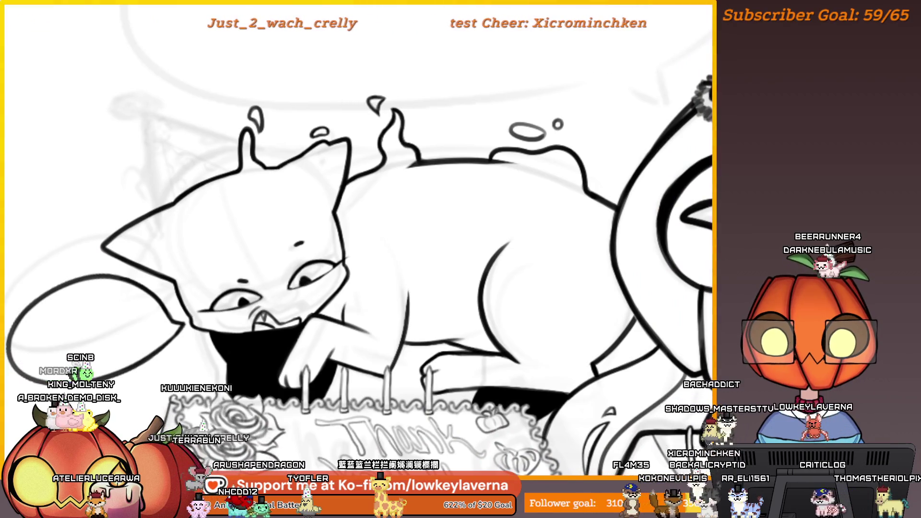
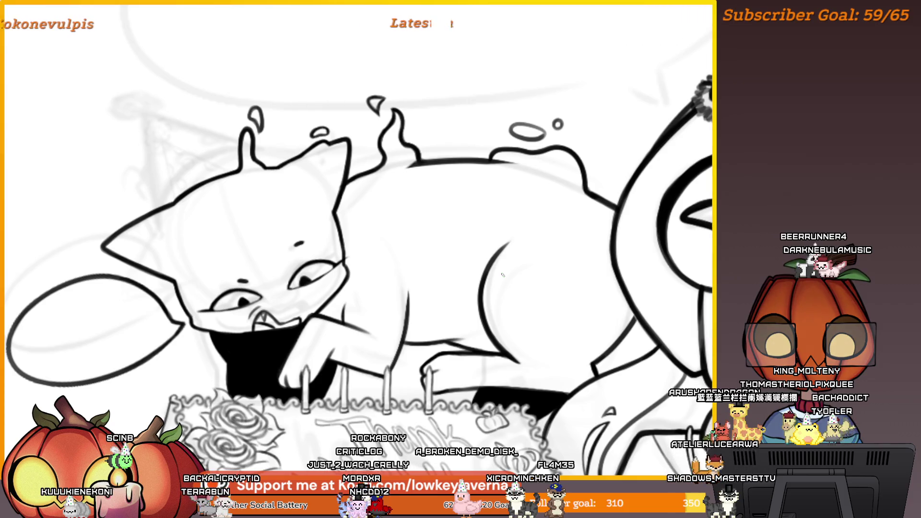
- Zoom in on the cake's icing and pumpkin decoration
{"action": "scroll", "coordinate": [553, 270], "scroll_direction": "up", "scroll_amount": 5}
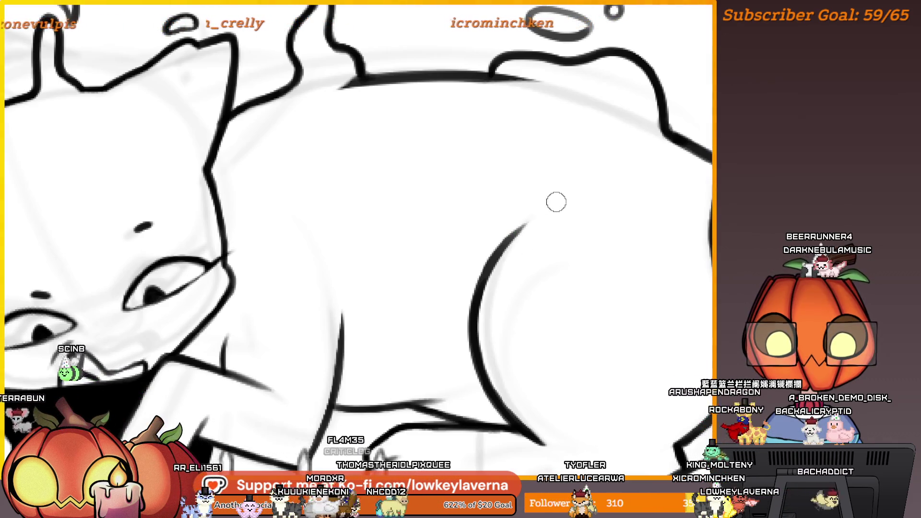
{"action": "scroll", "coordinate": [490, 332], "scroll_direction": "left", "scroll_amount": 2}
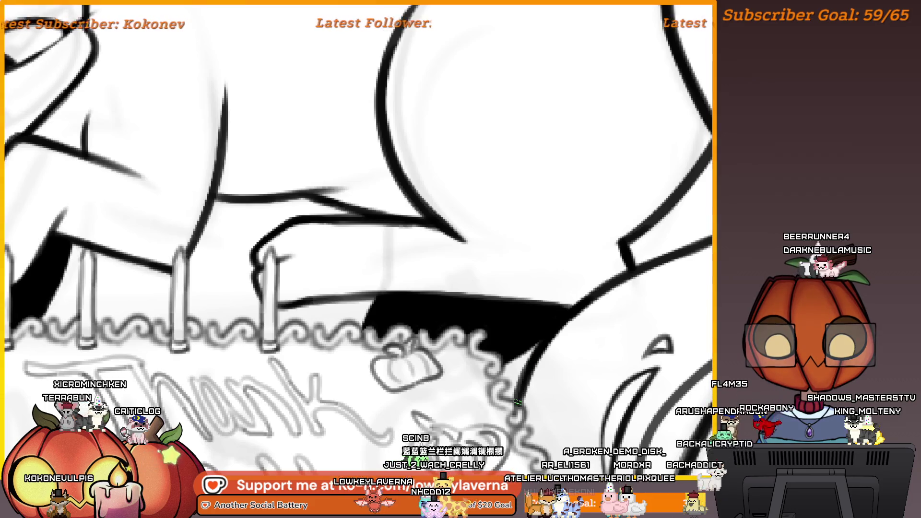
{"action": "left_click_drag", "start_coordinate": [517, 402], "coordinate": [591, 312]}
{"action": "left_click_drag", "start_coordinate": [550, 358], "coordinate": [615, 341]}
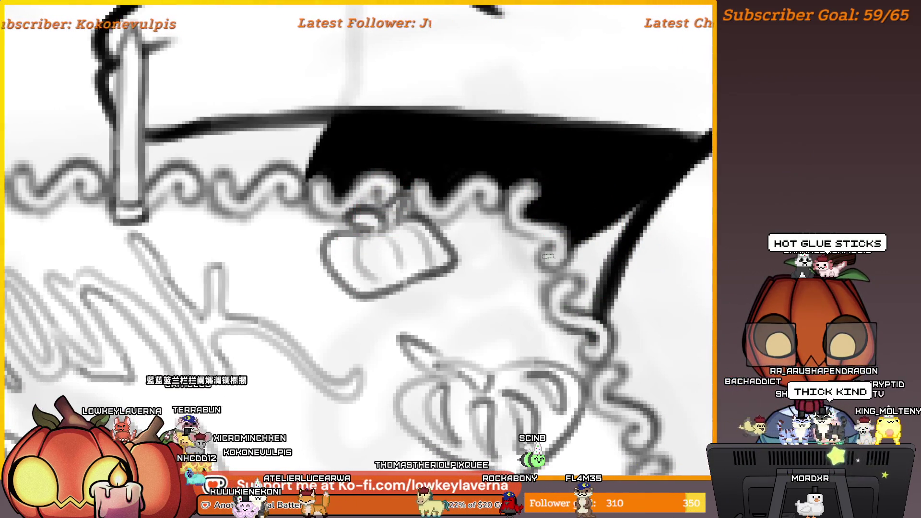
{"action": "scroll", "coordinate": [554, 296], "scroll_direction": "down", "scroll_amount": 5}
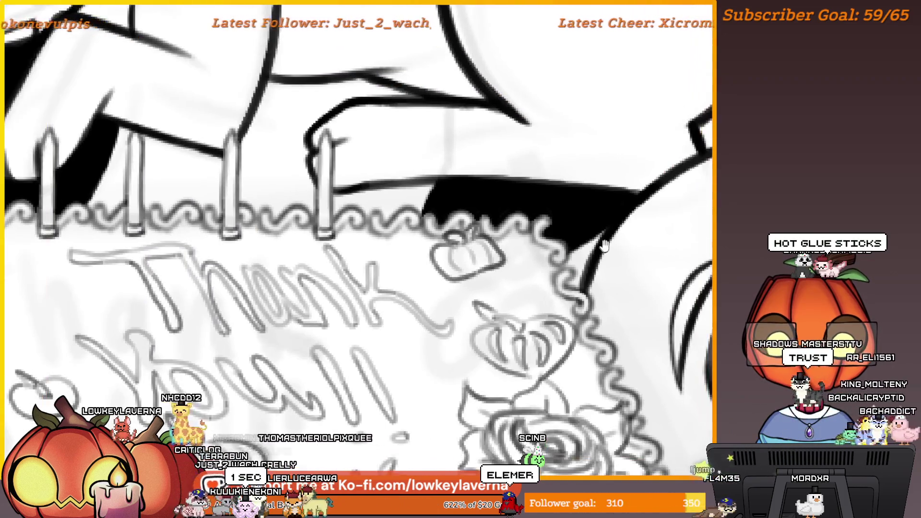
{"action": "scroll", "coordinate": [566, 286], "scroll_direction": "up", "scroll_amount": 2}
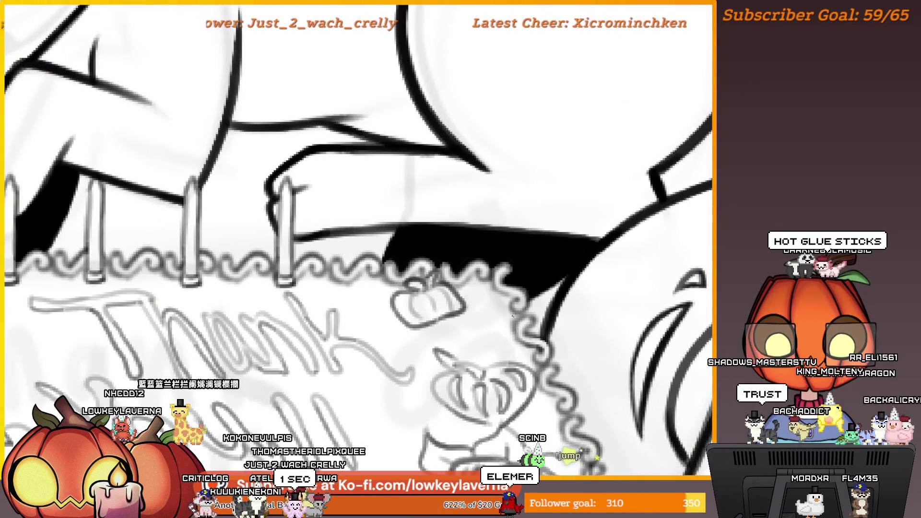
{"action": "left_click", "coordinate": [538, 317]}
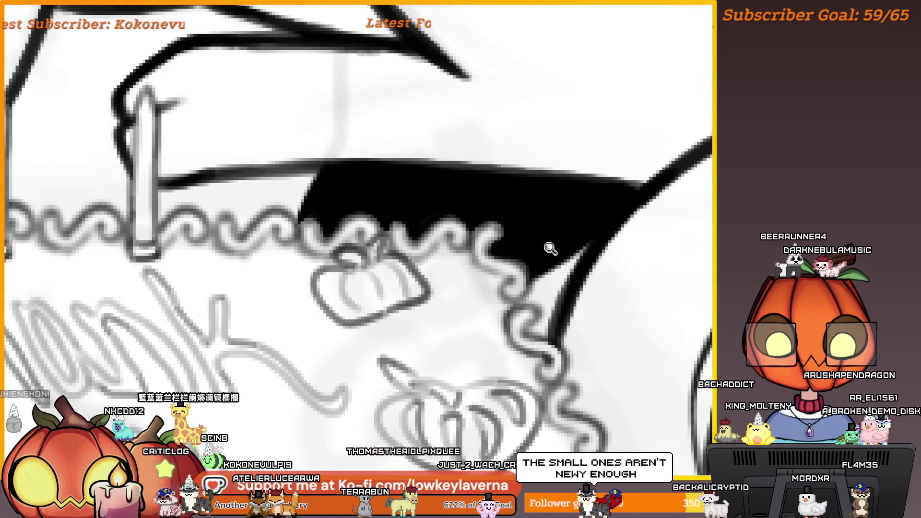
{"action": "scroll", "coordinate": [550, 248], "scroll_direction": "down", "scroll_amount": 5}
{"action": "scroll", "coordinate": [538, 271], "scroll_direction": "up", "scroll_amount": 5}
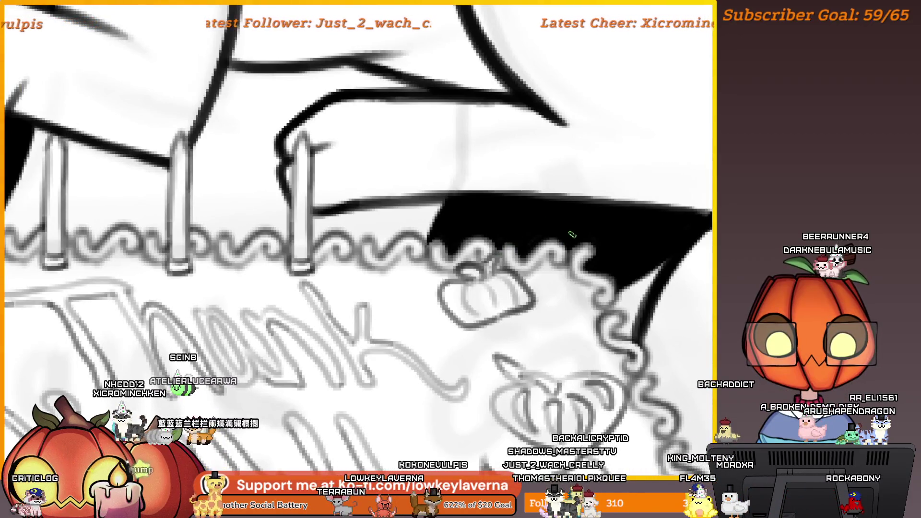
{"action": "scroll", "coordinate": [507, 218], "scroll_direction": "down", "scroll_amount": 5}
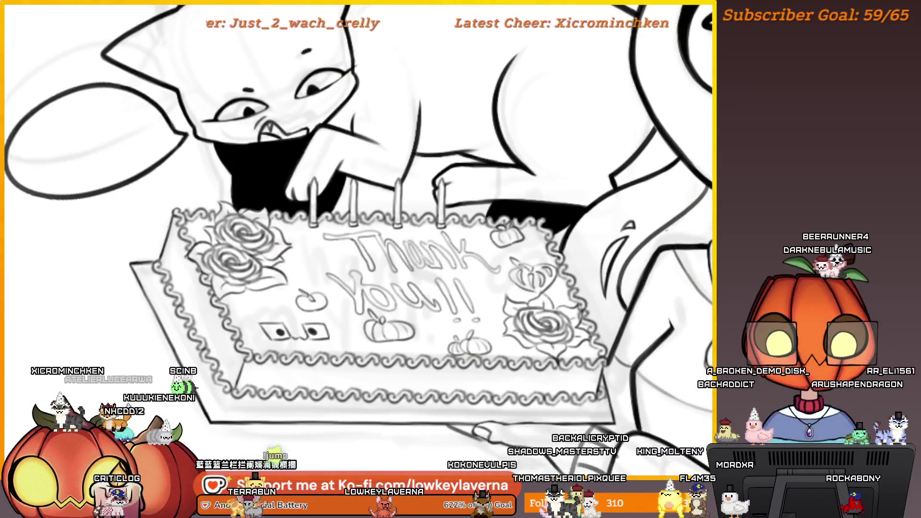
{"action": "scroll", "coordinate": [592, 230], "scroll_direction": "up", "scroll_amount": 5}
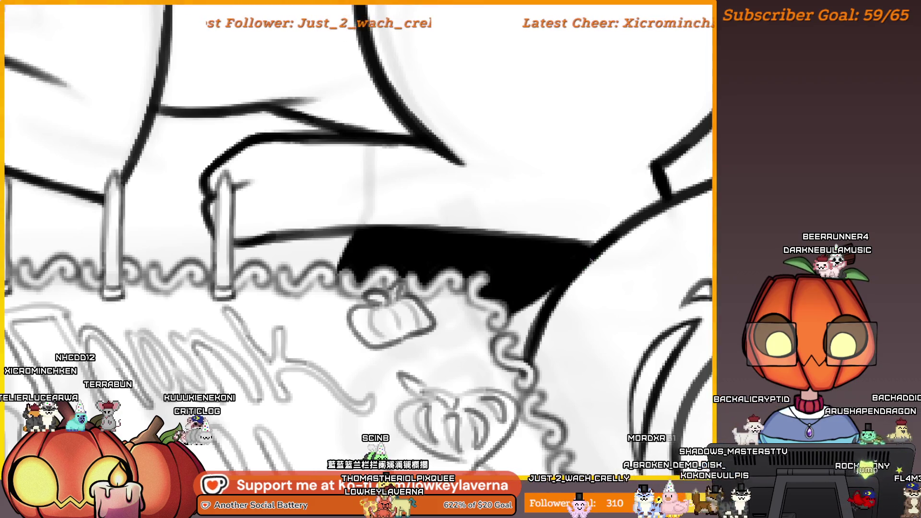
- Pan along the cake's top edge and recentre the view on the whole drawing
{"action": "left_click_drag", "start_coordinate": [638, 278], "coordinate": [597, 313]}
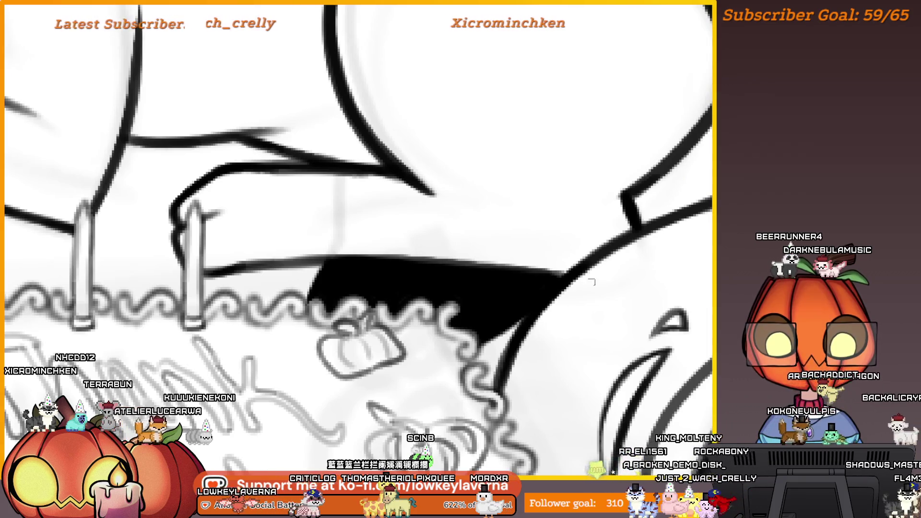
{"action": "scroll", "coordinate": [581, 289], "scroll_direction": "down", "scroll_amount": 2}
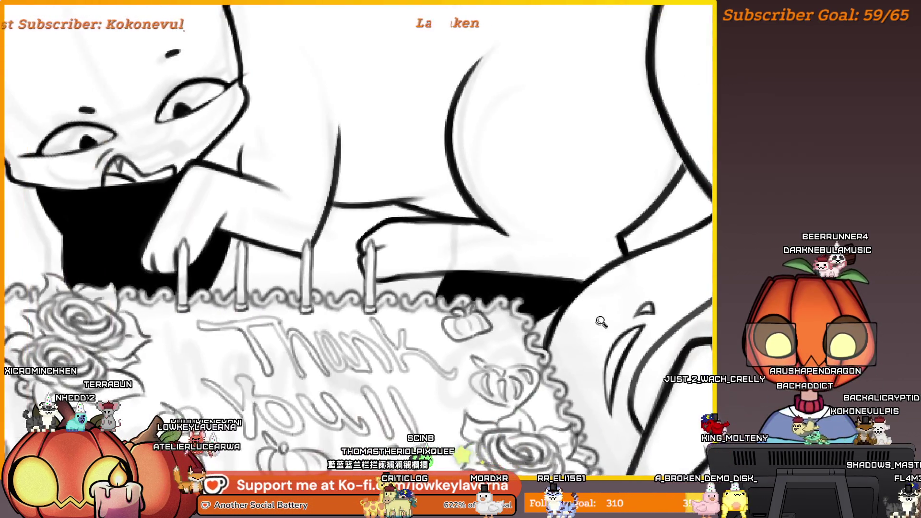
{"action": "left_click_drag", "start_coordinate": [610, 331], "coordinate": [569, 301]}
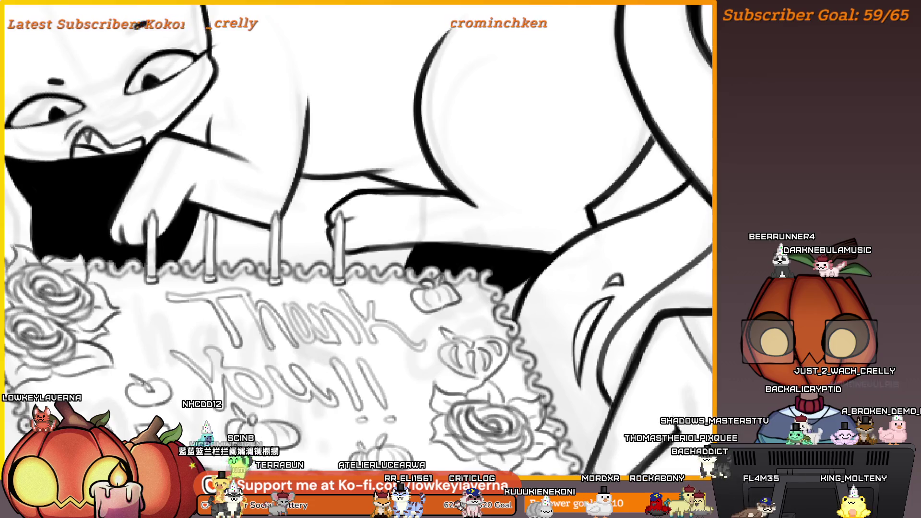
{"action": "scroll", "coordinate": [511, 294], "scroll_direction": "down", "scroll_amount": 5}
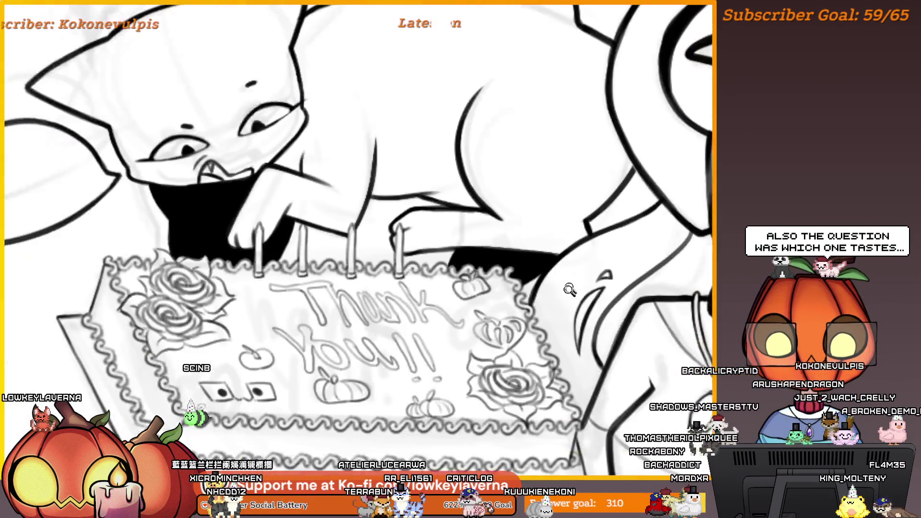
{"action": "scroll", "coordinate": [510, 294], "scroll_direction": "up", "scroll_amount": 4}
{"action": "left_click_drag", "start_coordinate": [511, 294], "coordinate": [497, 289]}
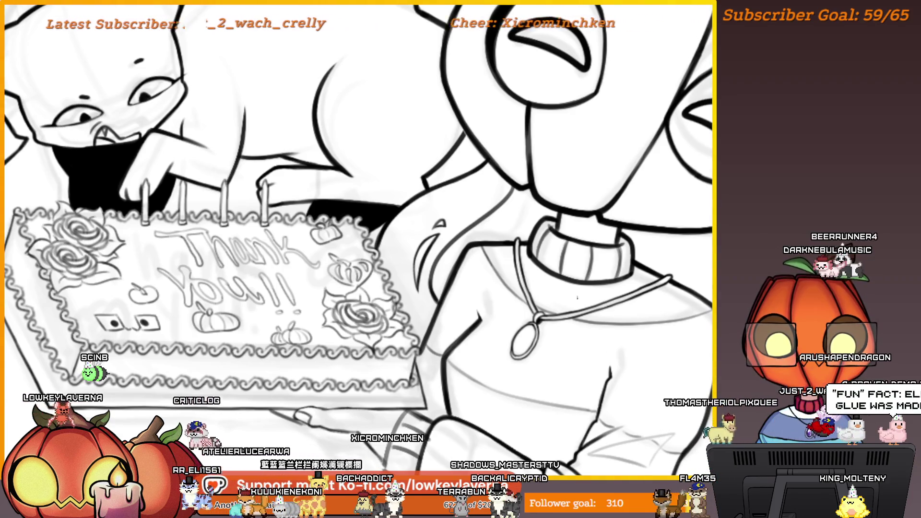
{"action": "scroll", "coordinate": [577, 298], "scroll_direction": "down", "scroll_amount": 2}
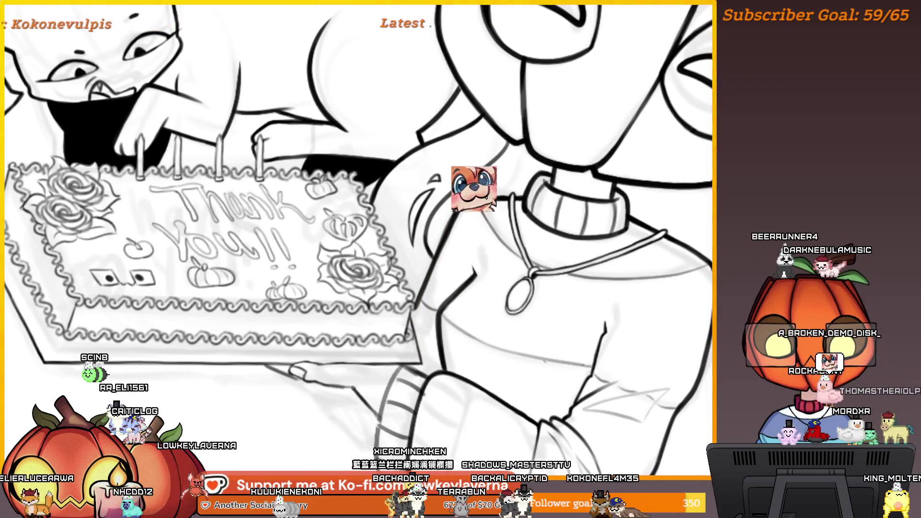
{"action": "scroll", "coordinate": [630, 281], "scroll_direction": "down", "scroll_amount": 5}
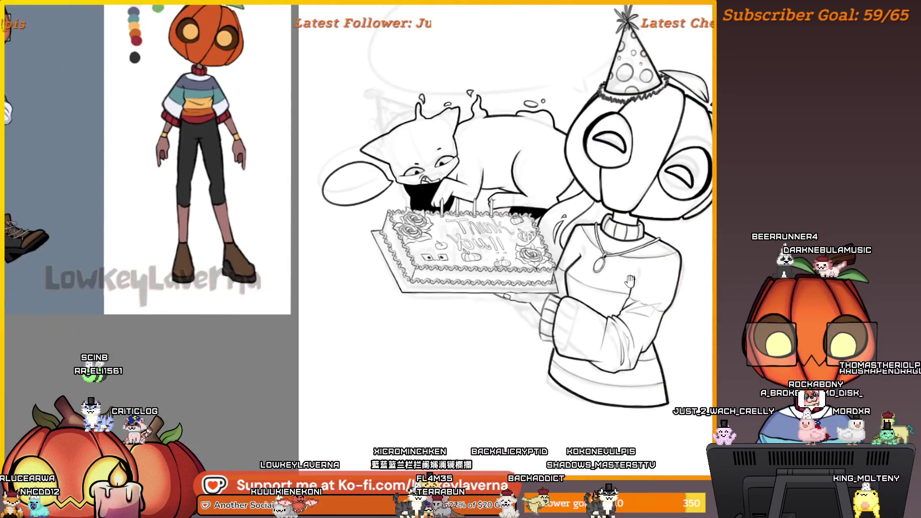
{"action": "left_click_drag", "start_coordinate": [630, 280], "coordinate": [597, 296]}
{"action": "scroll", "coordinate": [482, 309], "scroll_direction": "up", "scroll_amount": 5}
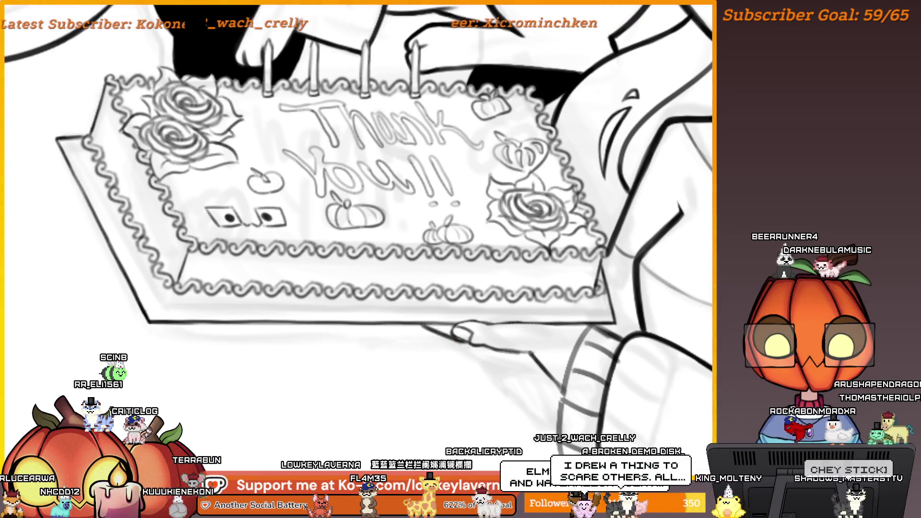
{"action": "scroll", "coordinate": [441, 326], "scroll_direction": "up", "scroll_amount": 1}
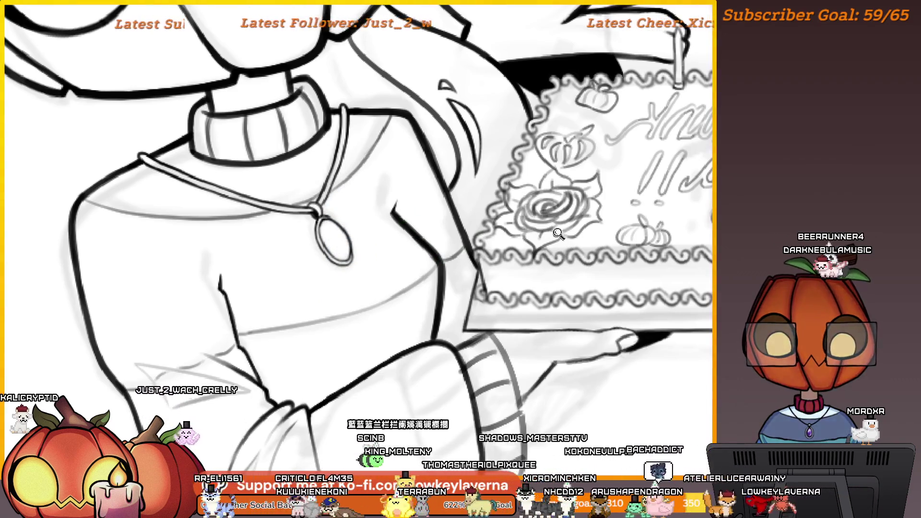
{"action": "scroll", "coordinate": [679, 289], "scroll_direction": "down", "scroll_amount": 3}
{"action": "scroll", "coordinate": [679, 289], "scroll_direction": "down", "scroll_amount": 2}
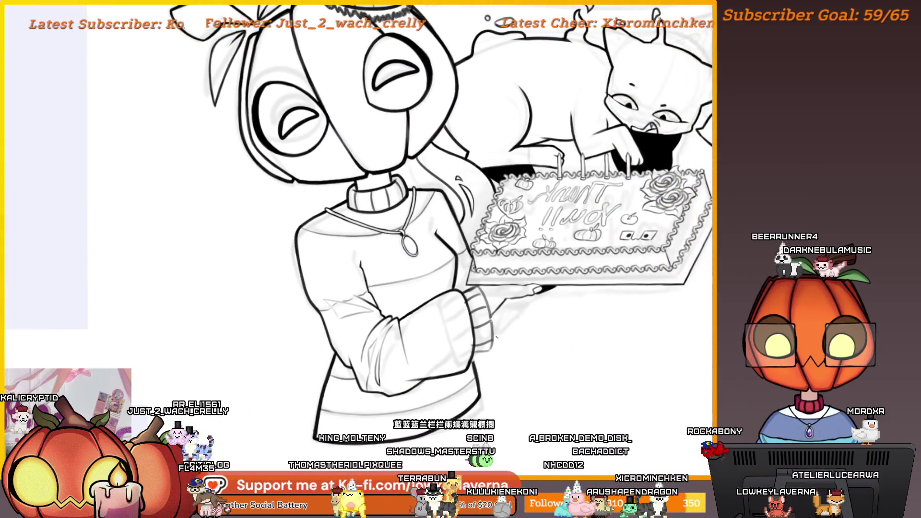
{"action": "scroll", "coordinate": [599, 287], "scroll_direction": "up", "scroll_amount": 5}
{"action": "left_click_drag", "start_coordinate": [560, 266], "coordinate": [555, 298]}
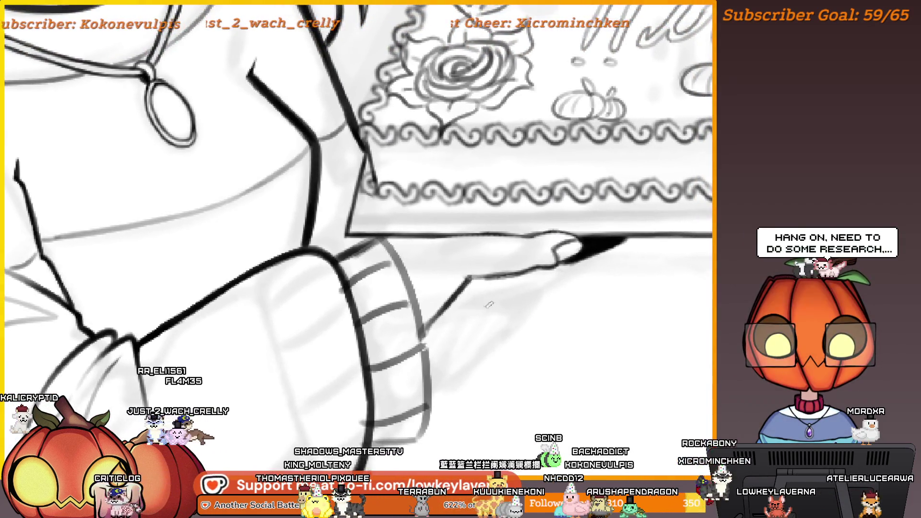
{"action": "scroll", "coordinate": [616, 259], "scroll_direction": "down", "scroll_amount": 3}
{"action": "scroll", "coordinate": [577, 294], "scroll_direction": "up", "scroll_amount": 2}
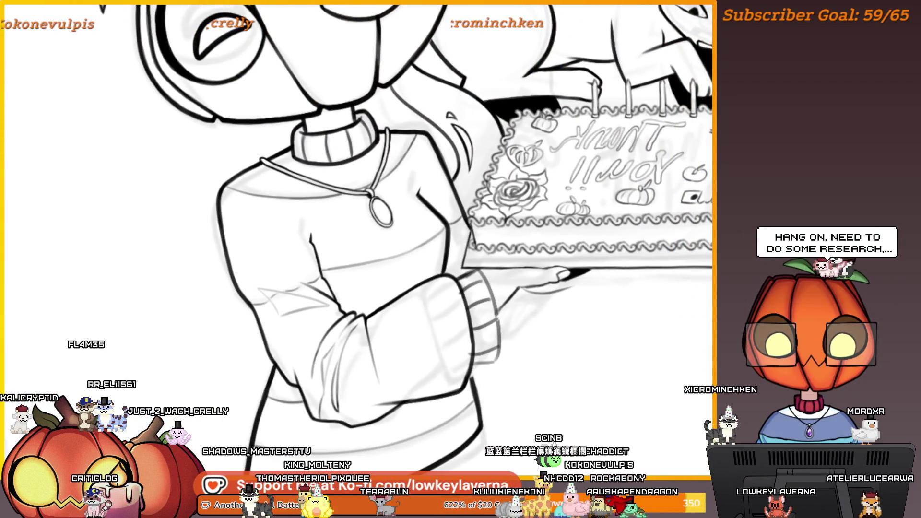
{"action": "scroll", "coordinate": [603, 302], "scroll_direction": "down", "scroll_amount": 4}
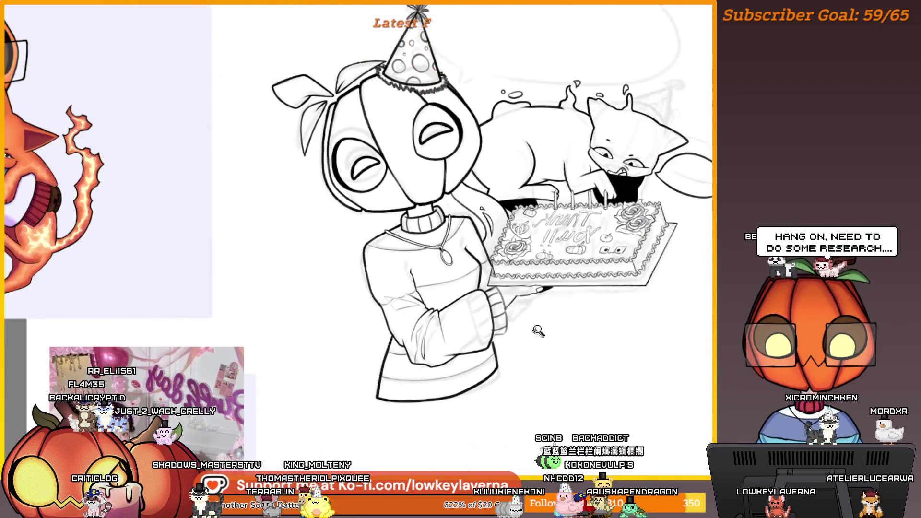
{"action": "left_click_drag", "start_coordinate": [538, 331], "coordinate": [576, 325]}
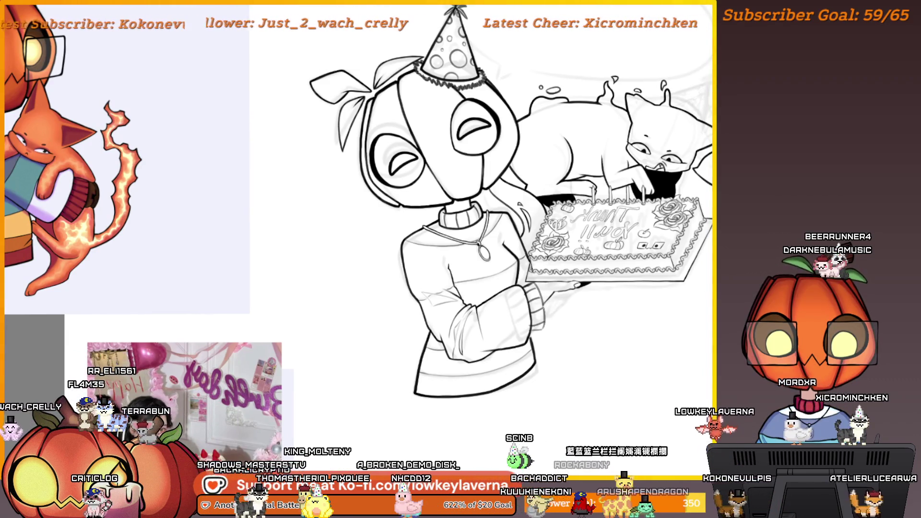
{"action": "left_click_drag", "start_coordinate": [576, 325], "coordinate": [564, 330]}
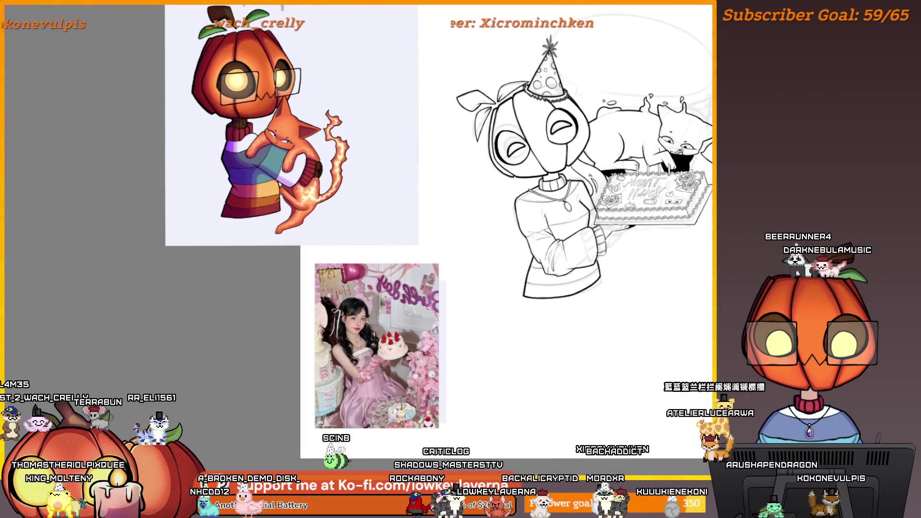
- Lasso-select the strand of hair hanging beside the character's neck
{"action": "left_click_drag", "start_coordinate": [689, 221], "coordinate": [663, 276]}
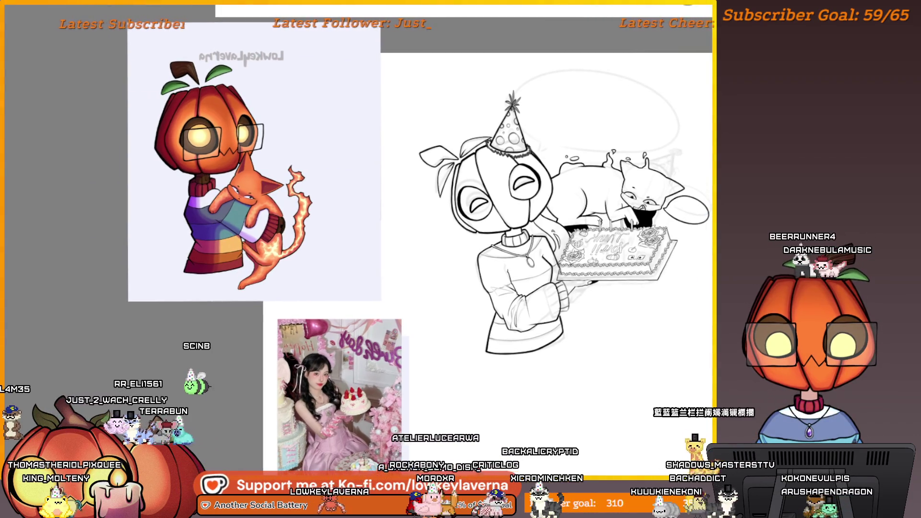
{"action": "scroll", "coordinate": [554, 221], "scroll_direction": "up", "scroll_amount": 5}
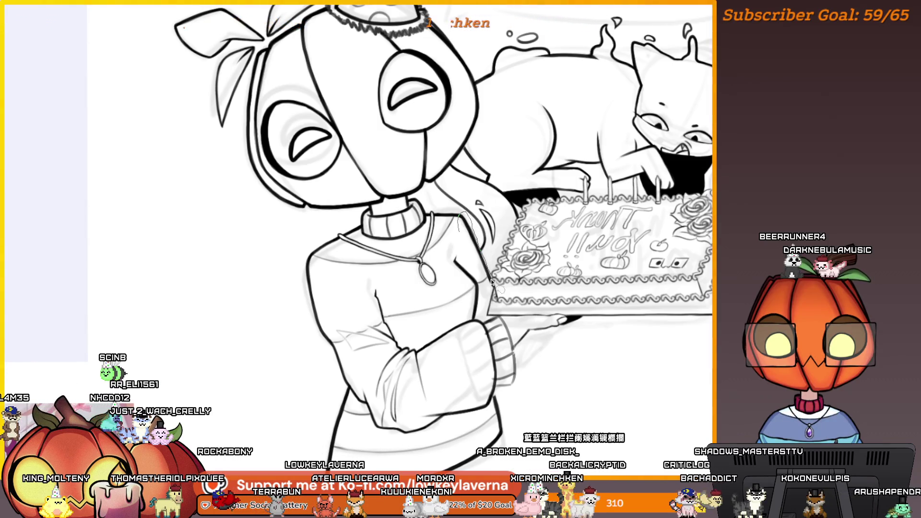
{"action": "left_click_drag", "start_coordinate": [461, 246], "coordinate": [462, 218]}
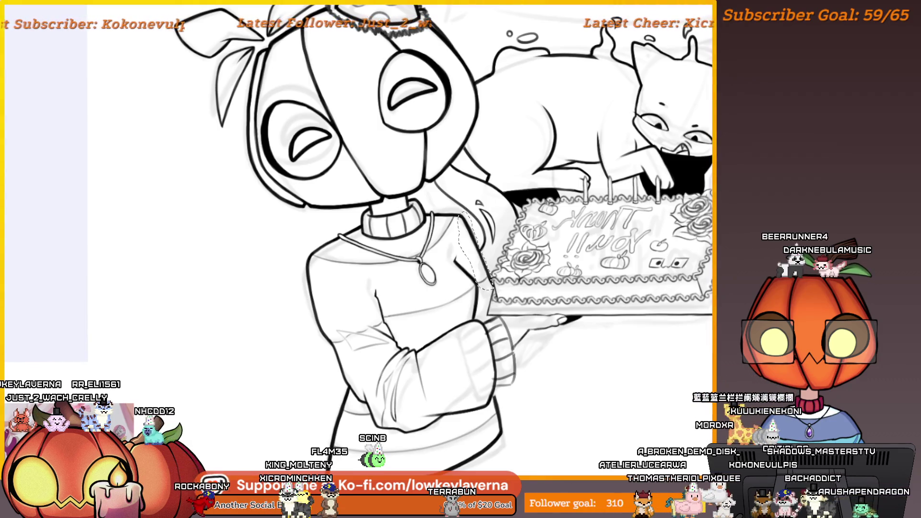
- Rotate the selected neck hair strand slightly, then check it against the hand and cake
{"action": "key", "text": "ctrl+t"}
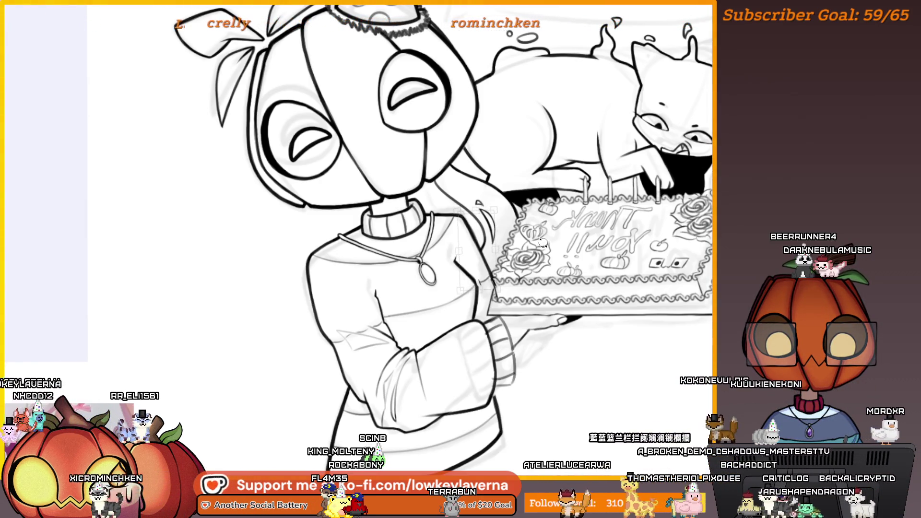
{"action": "left_click_drag", "start_coordinate": [542, 242], "coordinate": [551, 236]}
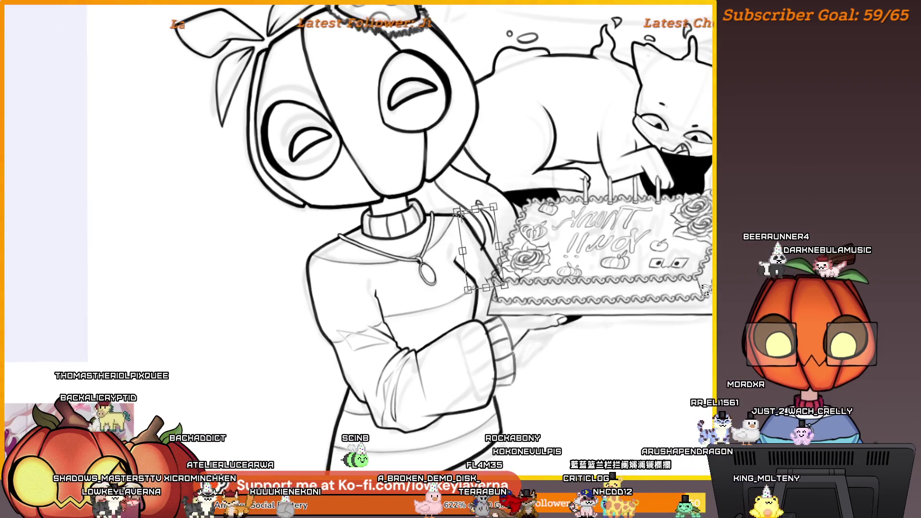
{"action": "mouse_move", "coordinate": [535, 337]}
{"action": "left_mouse_down"}
{"action": "mouse_move", "coordinate": [581, 272]}
{"action": "mouse_move", "coordinate": [602, 263]}
{"action": "left_mouse_up"}
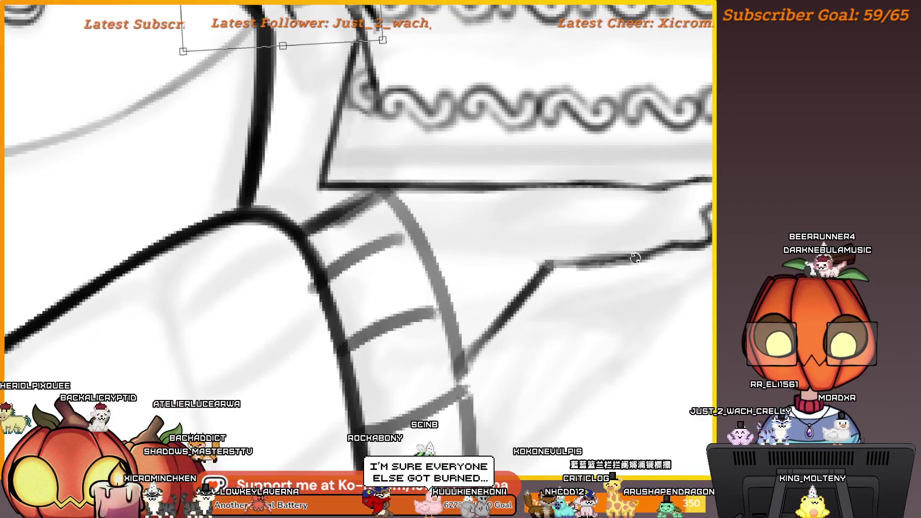
{"action": "mouse_move", "coordinate": [627, 222]}
{"action": "left_mouse_down"}
{"action": "mouse_move", "coordinate": [518, 335]}
{"action": "mouse_move", "coordinate": [559, 304]}
{"action": "left_mouse_up"}
{"action": "mouse_move", "coordinate": [541, 334]}
{"action": "left_mouse_down"}
{"action": "mouse_move", "coordinate": [514, 302]}
{"action": "mouse_move", "coordinate": [531, 287]}
{"action": "left_mouse_up"}
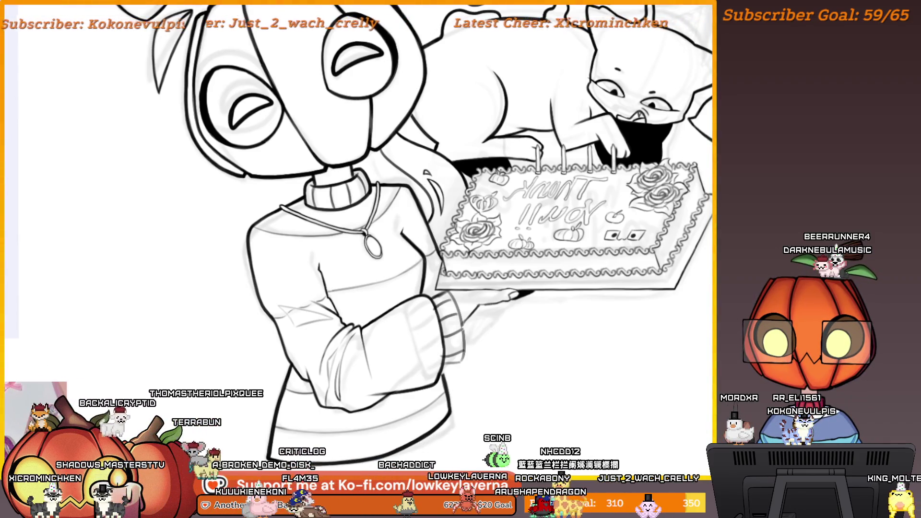
{"action": "scroll", "coordinate": [470, 302], "scroll_direction": "up", "scroll_amount": 5}
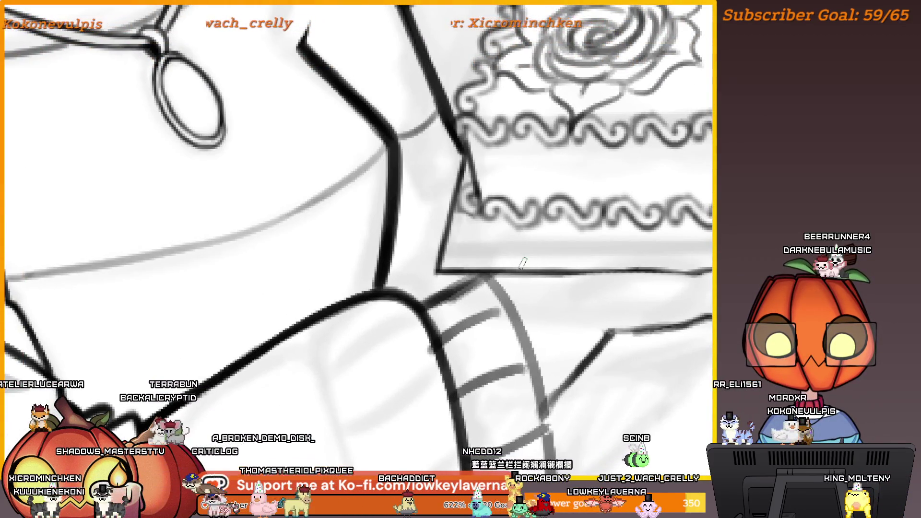
{"action": "mouse_move", "coordinate": [436, 348]}
{"action": "left_mouse_down"}
{"action": "mouse_move", "coordinate": [503, 269]}
{"action": "mouse_move", "coordinate": [509, 163]}
{"action": "left_mouse_up"}
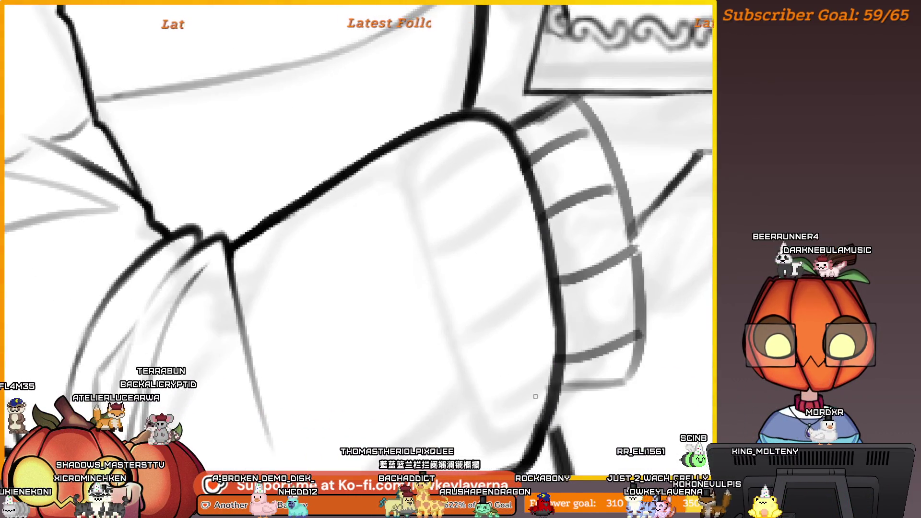
{"action": "scroll", "coordinate": [536, 396], "scroll_direction": "down", "scroll_amount": 5}
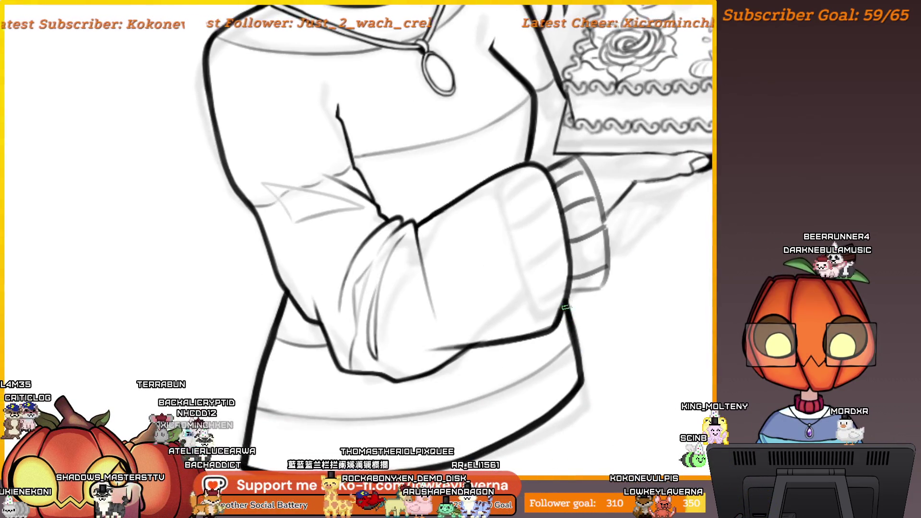
{"action": "left_click", "coordinate": [561, 342]}
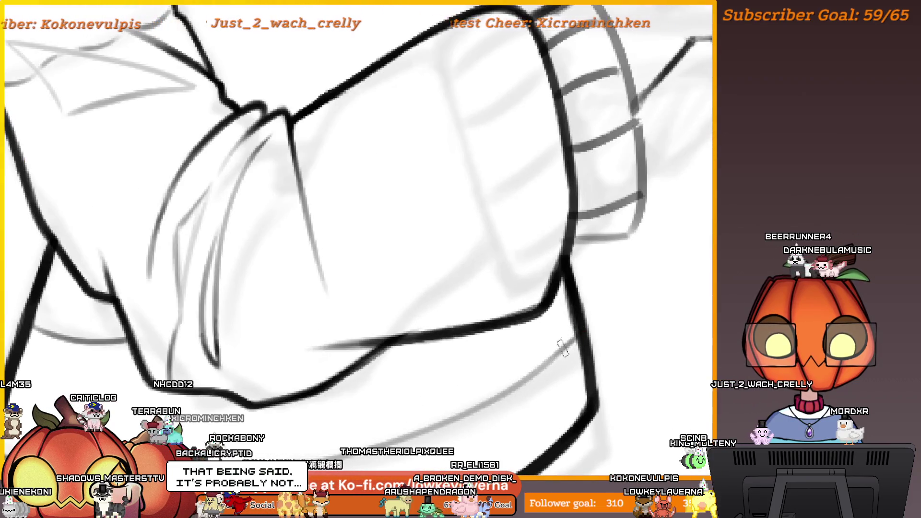
{"action": "scroll", "coordinate": [600, 293], "scroll_direction": "down", "scroll_amount": 3}
{"action": "scroll", "coordinate": [566, 277], "scroll_direction": "up", "scroll_amount": 2}
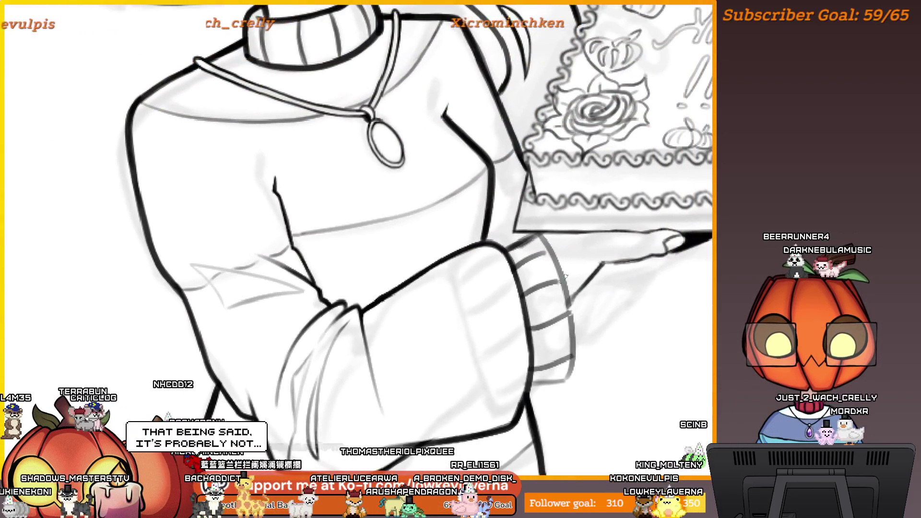
{"action": "left_click_drag", "start_coordinate": [551, 266], "coordinate": [532, 354]}
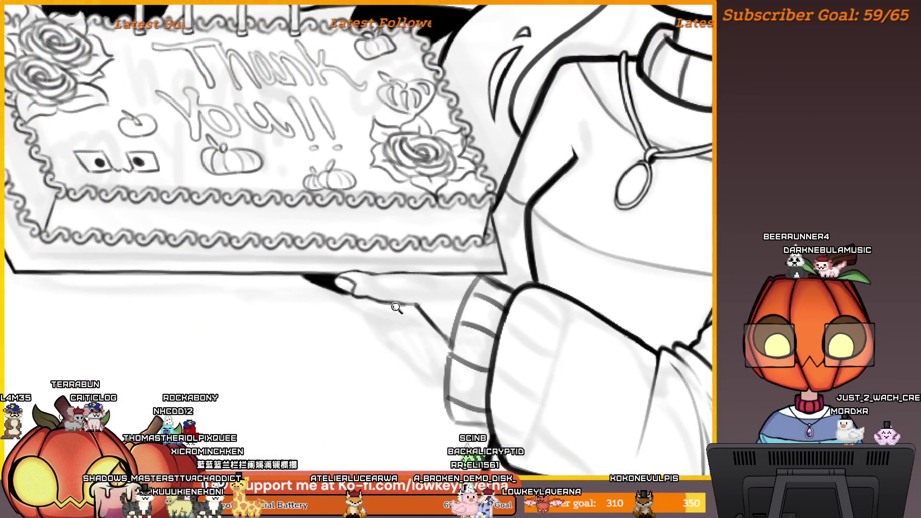
{"action": "left_click_drag", "start_coordinate": [396, 308], "coordinate": [512, 282]}
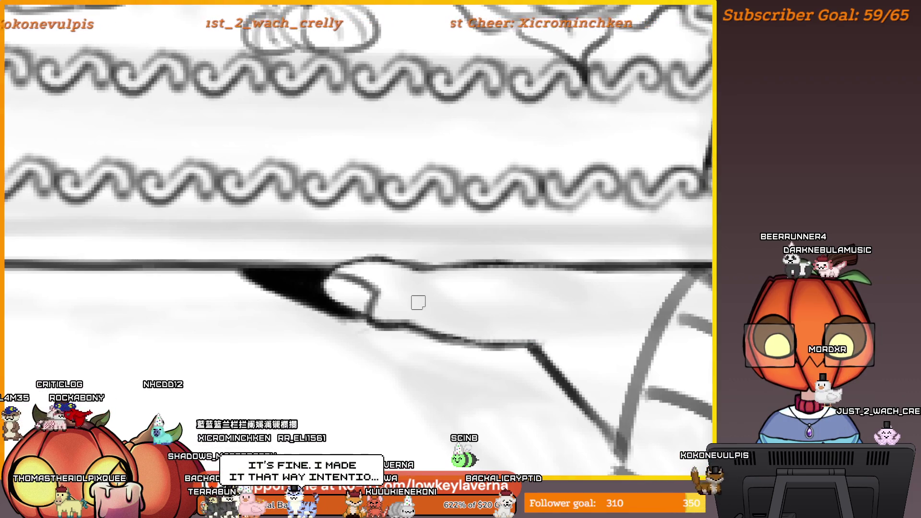
{"action": "left_click_drag", "start_coordinate": [417, 301], "coordinate": [475, 289]}
{"action": "left_click_drag", "start_coordinate": [594, 336], "coordinate": [635, 313]}
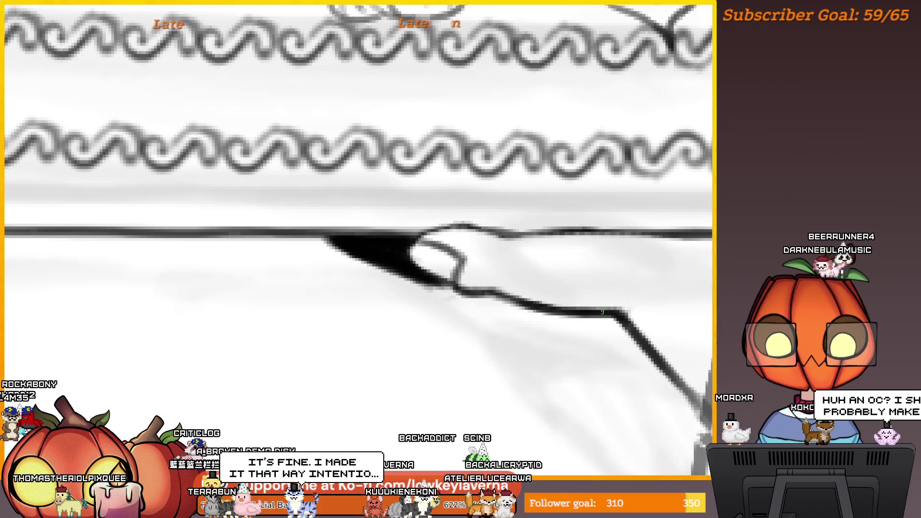
{"action": "scroll", "coordinate": [602, 312], "scroll_direction": "down", "scroll_amount": 5}
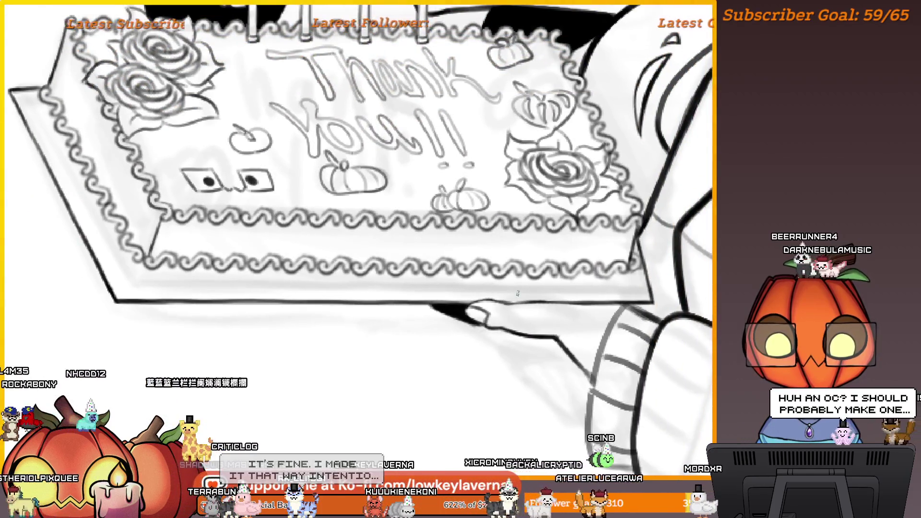
{"action": "left_click_drag", "start_coordinate": [518, 293], "coordinate": [460, 254]}
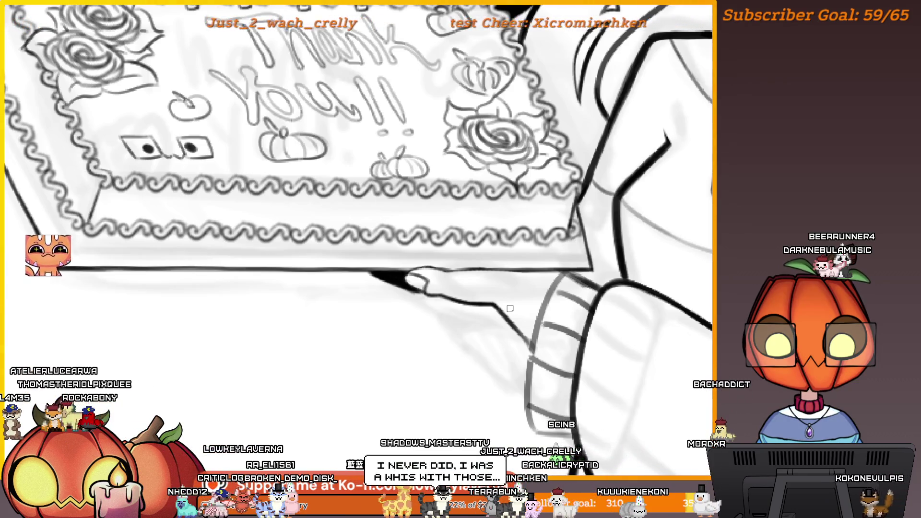
{"action": "left_click", "coordinate": [596, 298]}
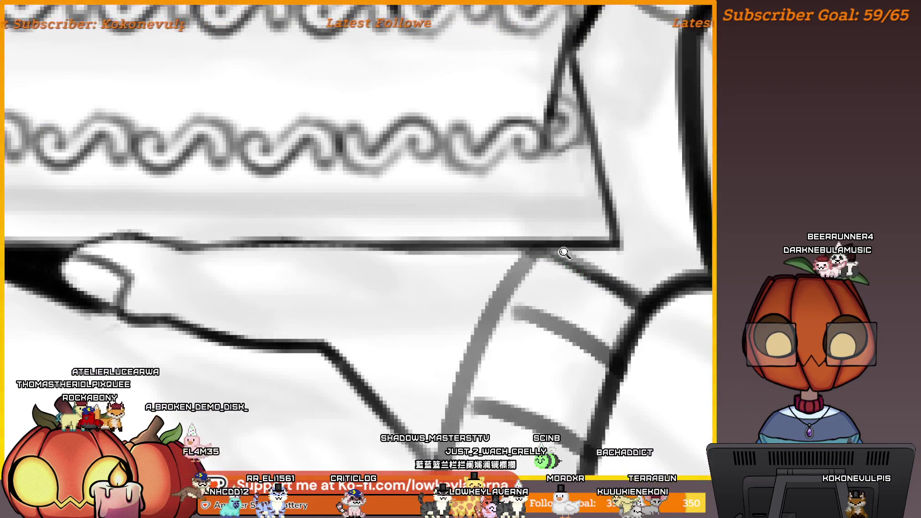
{"action": "scroll", "coordinate": [552, 251], "scroll_direction": "down", "scroll_amount": 1}
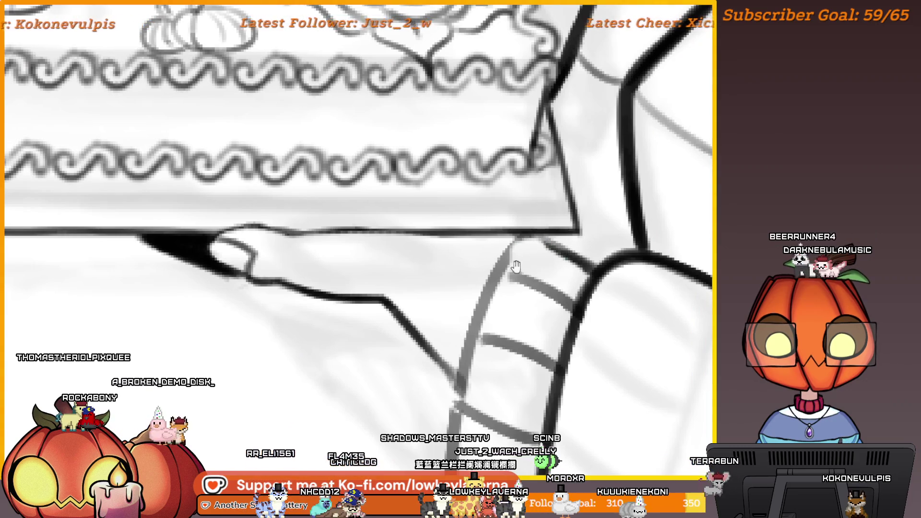
{"action": "left_click_drag", "start_coordinate": [516, 266], "coordinate": [535, 241]}
{"action": "scroll", "coordinate": [509, 299], "scroll_direction": "down", "scroll_amount": 3}
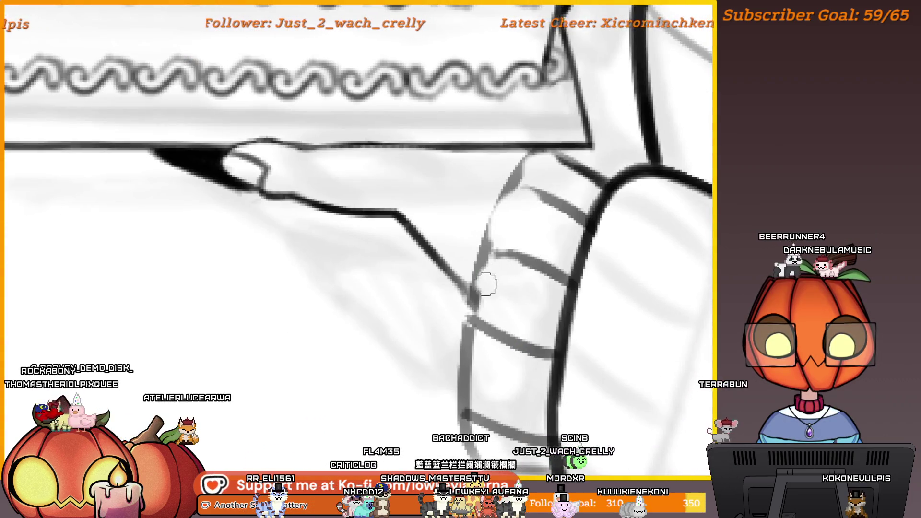
{"action": "scroll", "coordinate": [493, 294], "scroll_direction": "down", "scroll_amount": 3}
{"action": "scroll", "coordinate": [489, 298], "scroll_direction": "down", "scroll_amount": 3}
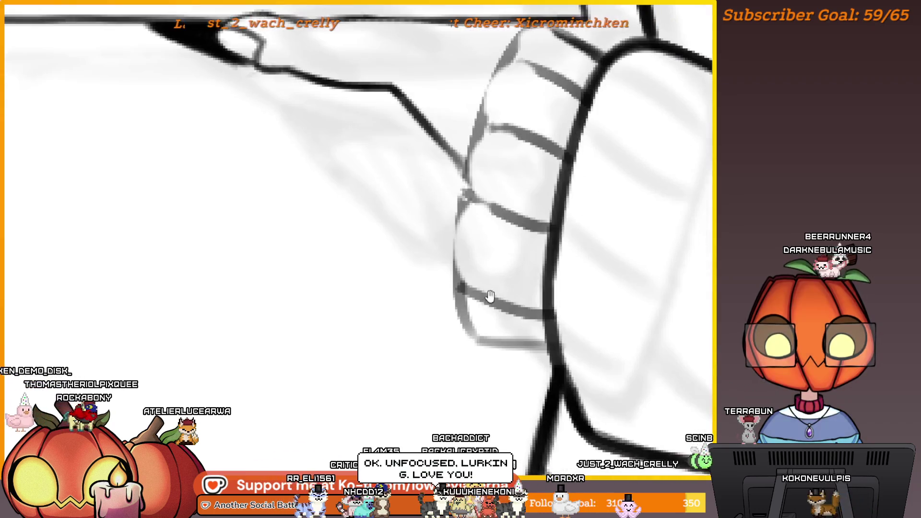
{"action": "scroll", "coordinate": [469, 339], "scroll_direction": "down", "scroll_amount": 3}
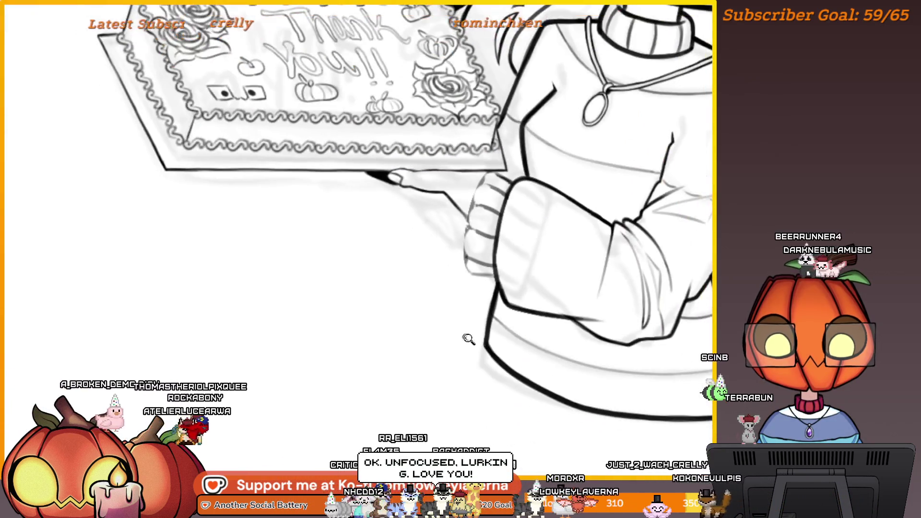
{"action": "scroll", "coordinate": [647, 226], "scroll_direction": "up", "scroll_amount": 10}
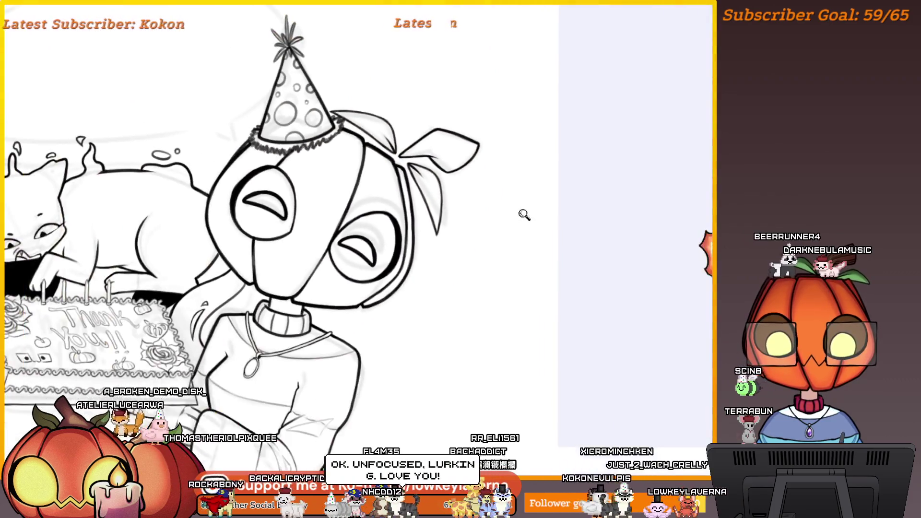
- Doodle an oval smiling face with two dot eyes on blank canvas beside the party hat
{"action": "scroll", "coordinate": [532, 330], "scroll_direction": "down", "scroll_amount": 3}
{"action": "scroll", "coordinate": [577, 315], "scroll_direction": "up", "scroll_amount": 6}
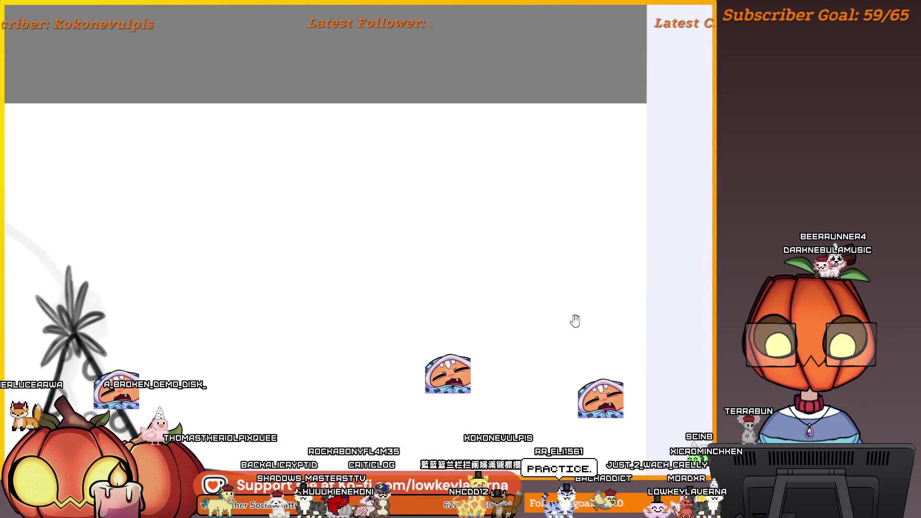
{"action": "left_click_drag", "start_coordinate": [566, 237], "coordinate": [587, 266]}
{"action": "left_click_drag", "start_coordinate": [604, 193], "coordinate": [512, 238]}
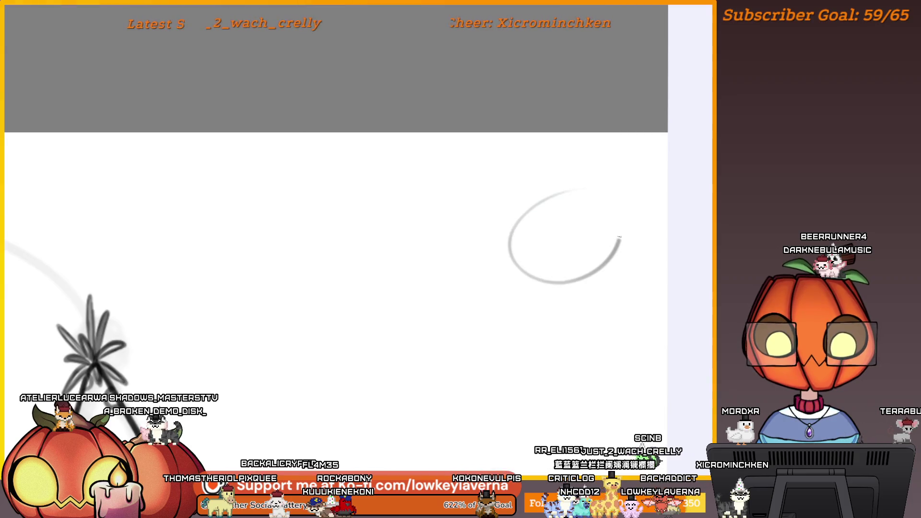
{"action": "scroll", "coordinate": [615, 217], "scroll_direction": "down", "scroll_amount": 3}
{"action": "scroll", "coordinate": [603, 222], "scroll_direction": "right", "scroll_amount": 3}
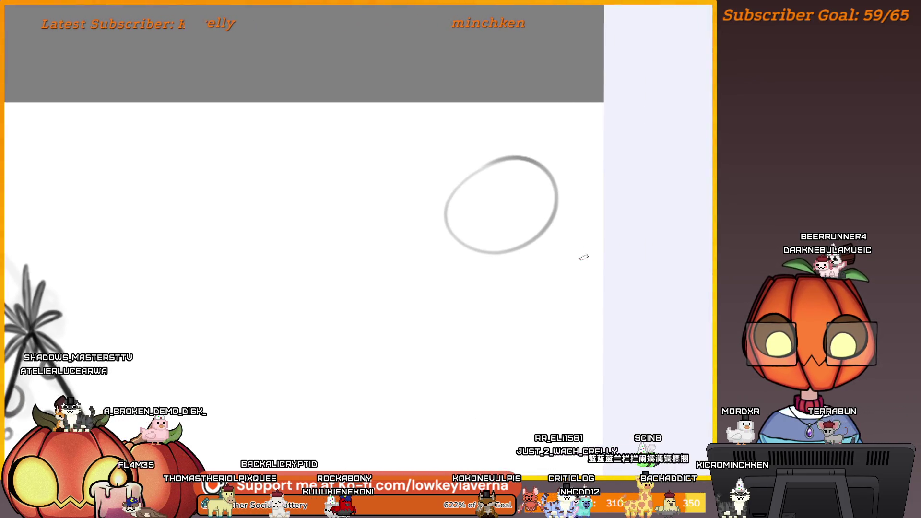
{"action": "key", "text": "ctrl+z"}
{"action": "mouse_move", "coordinate": [570, 191]}
{"action": "left_mouse_down"}
{"action": "mouse_move", "coordinate": [584, 211]}
{"action": "mouse_move", "coordinate": [578, 196]}
{"action": "left_mouse_up"}
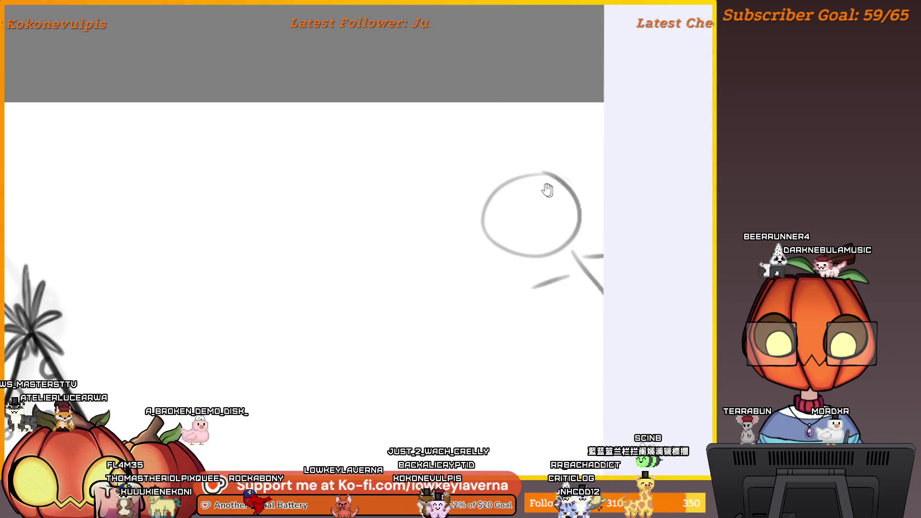
{"action": "left_click_drag", "start_coordinate": [547, 191], "coordinate": [551, 208]}
{"action": "left_click", "coordinate": [507, 239]}
{"action": "left_click", "coordinate": [548, 214]}
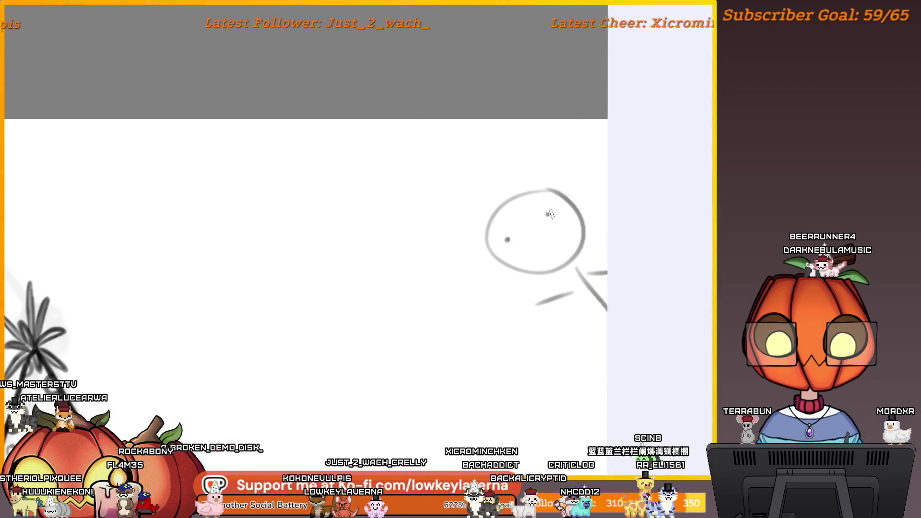
{"action": "left_click_drag", "start_coordinate": [519, 259], "coordinate": [562, 218]}
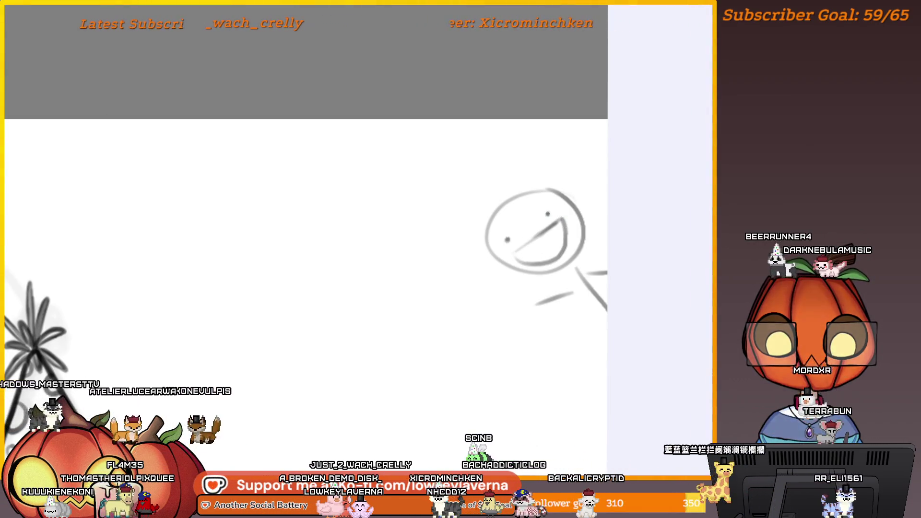
- Scale the doodle face down with the Transform tool, apply it, and pan back
{"action": "scroll", "coordinate": [575, 201], "scroll_direction": "down", "scroll_amount": 3}
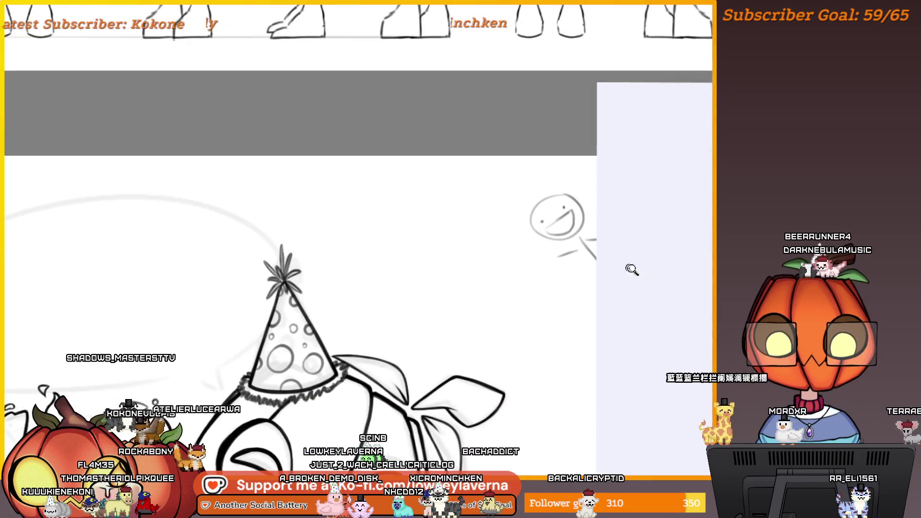
{"action": "mouse_move", "coordinate": [601, 211]}
{"action": "left_mouse_down"}
{"action": "mouse_move", "coordinate": [649, 172]}
{"action": "mouse_move", "coordinate": [643, 253]}
{"action": "left_mouse_up"}
{"action": "scroll", "coordinate": [648, 206], "scroll_direction": "up", "scroll_amount": 3}
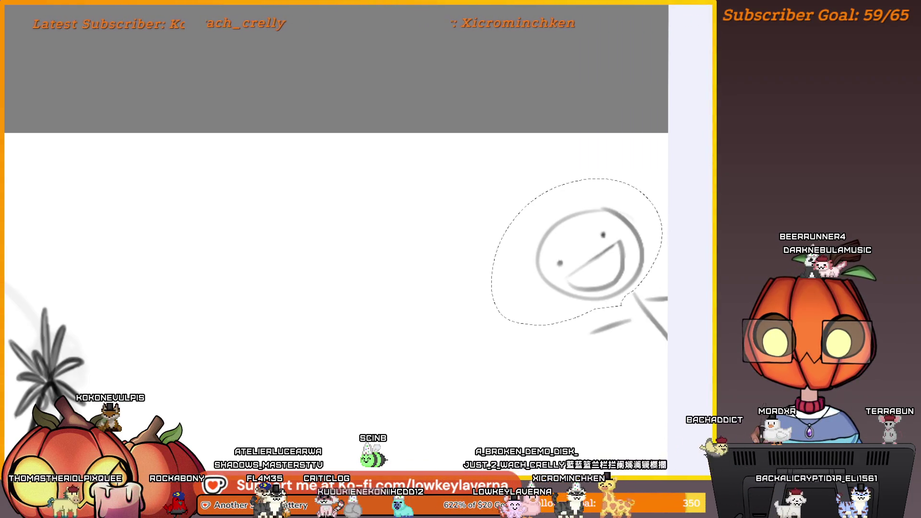
{"action": "key", "text": "ctrl+t"}
{"action": "mouse_move", "coordinate": [662, 179]}
{"action": "left_mouse_down"}
{"action": "mouse_move", "coordinate": [647, 182]}
{"action": "mouse_move", "coordinate": [638, 220]}
{"action": "mouse_move", "coordinate": [658, 227]}
{"action": "left_mouse_up"}
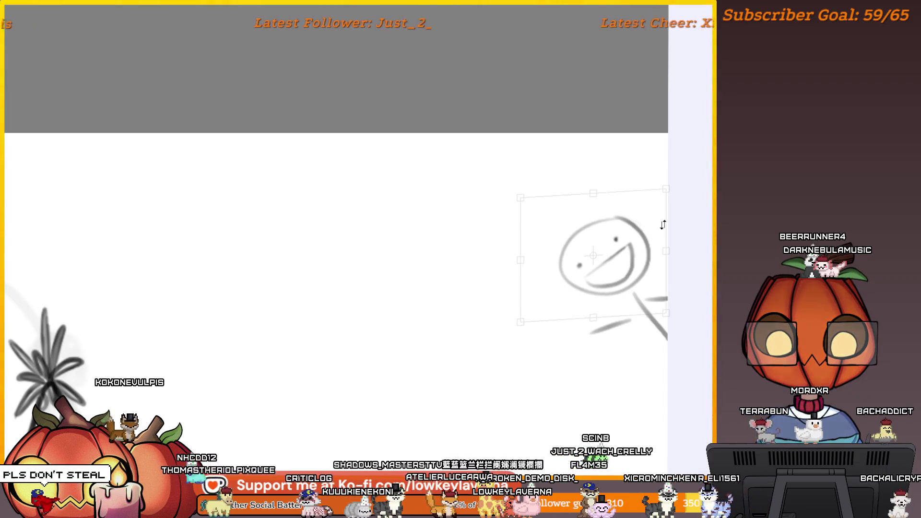
{"action": "left_click_drag", "start_coordinate": [521, 200], "coordinate": [532, 210]}
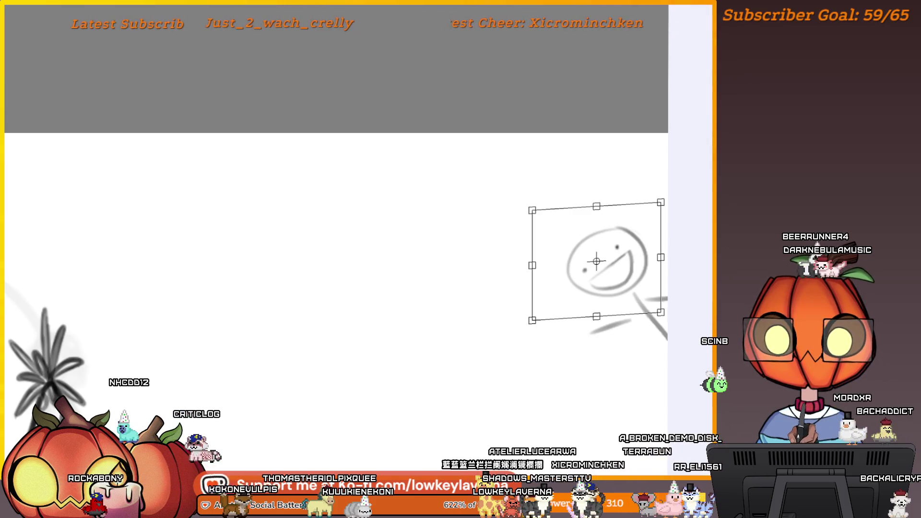
{"action": "key", "text": "Return"}
{"action": "scroll", "coordinate": [635, 159], "scroll_direction": "down", "scroll_amount": 2}
{"action": "left_click_drag", "start_coordinate": [642, 212], "coordinate": [683, 175]}
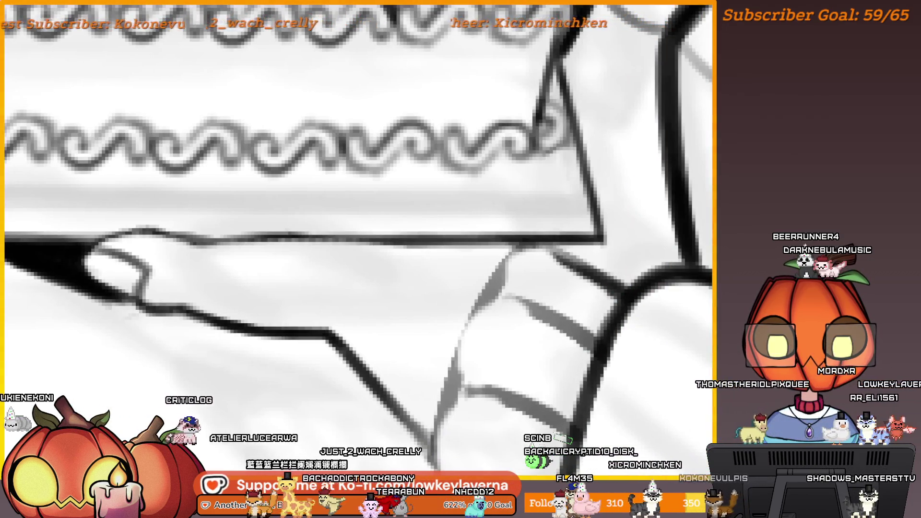
- Frame the fingers under the cake, checking them briefly in a mirrored view
{"action": "left_click_drag", "start_coordinate": [606, 313], "coordinate": [601, 327]}
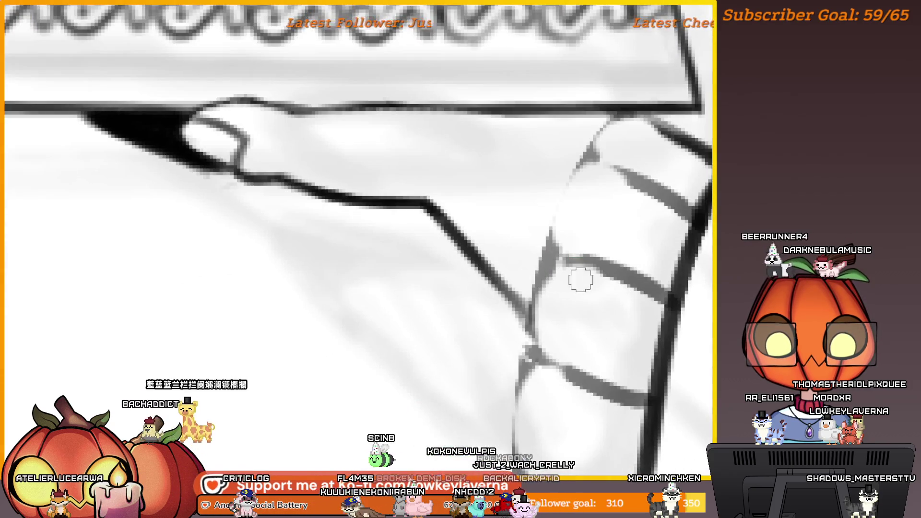
{"action": "left_click_drag", "start_coordinate": [547, 310], "coordinate": [573, 238]}
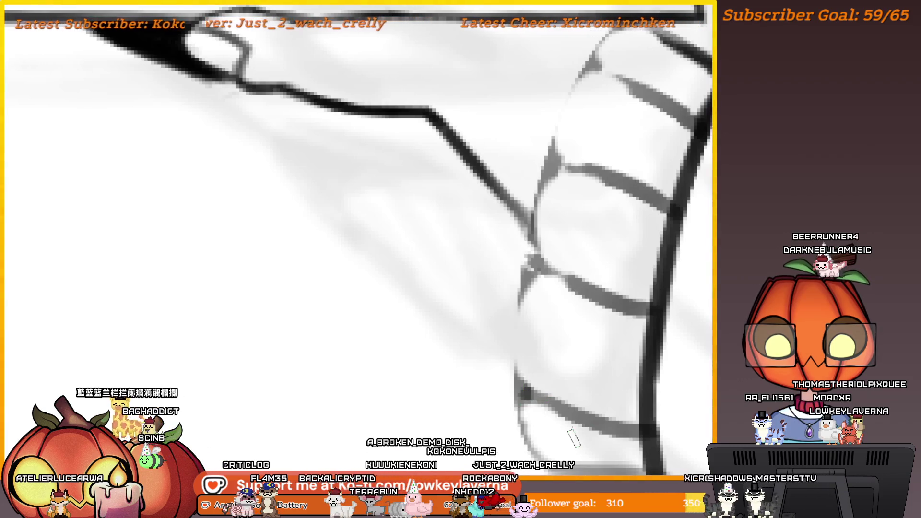
{"action": "key", "text": "m"}
{"action": "mouse_move", "coordinate": [228, 359]}
{"action": "left_mouse_down"}
{"action": "mouse_move", "coordinate": [469, 309]}
{"action": "mouse_move", "coordinate": [587, 396]}
{"action": "left_mouse_up"}
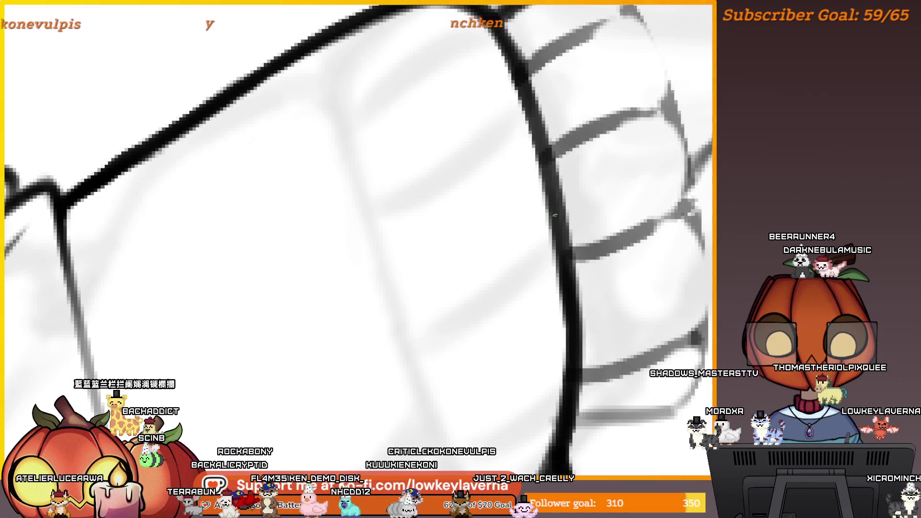
{"action": "scroll", "coordinate": [585, 231], "scroll_direction": "down", "scroll_amount": 2}
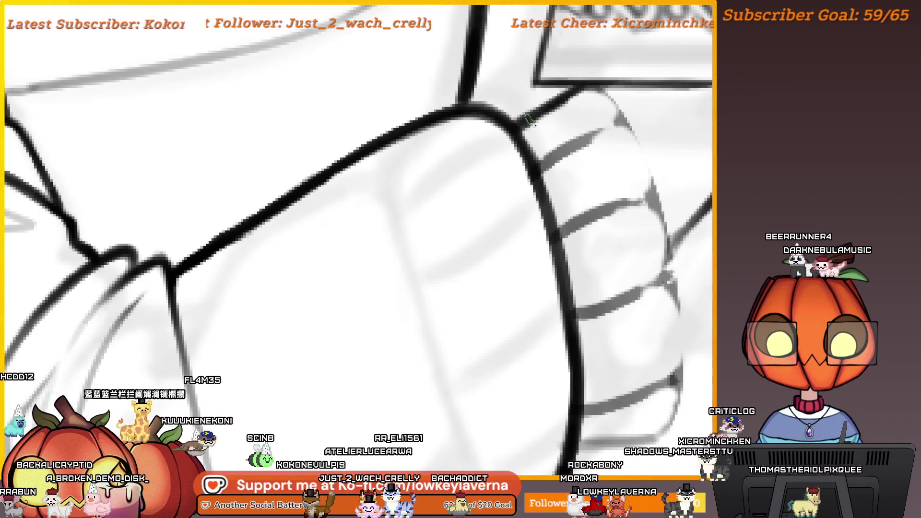
{"action": "key", "text": "m"}
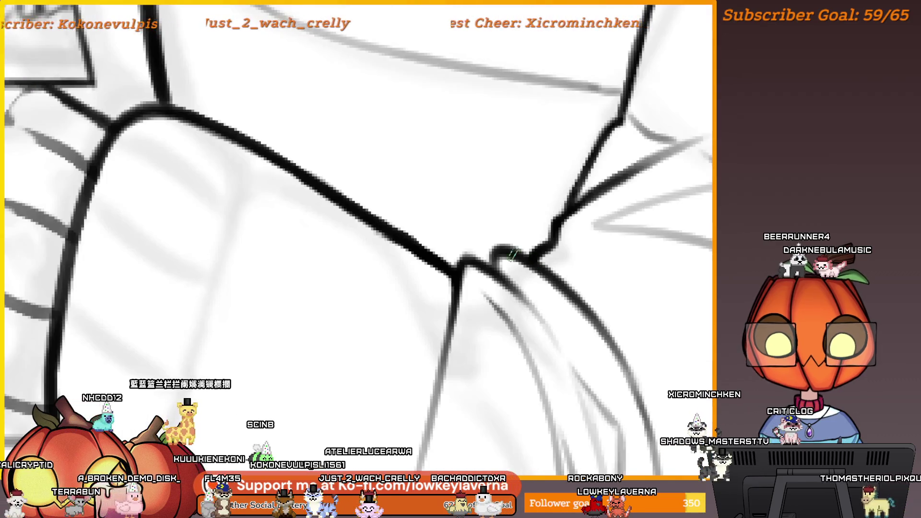
{"action": "scroll", "coordinate": [510, 254], "scroll_direction": "up", "scroll_amount": 10}
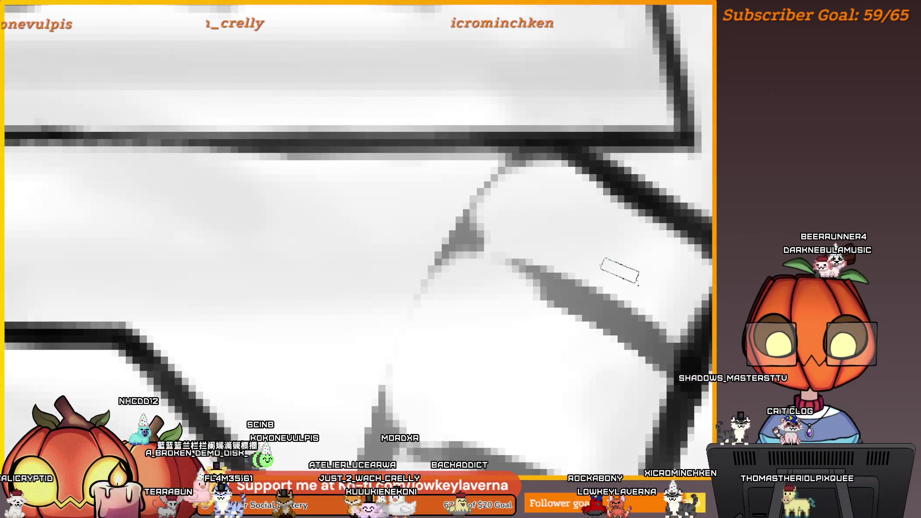
{"action": "scroll", "coordinate": [617, 350], "scroll_direction": "up", "scroll_amount": 3}
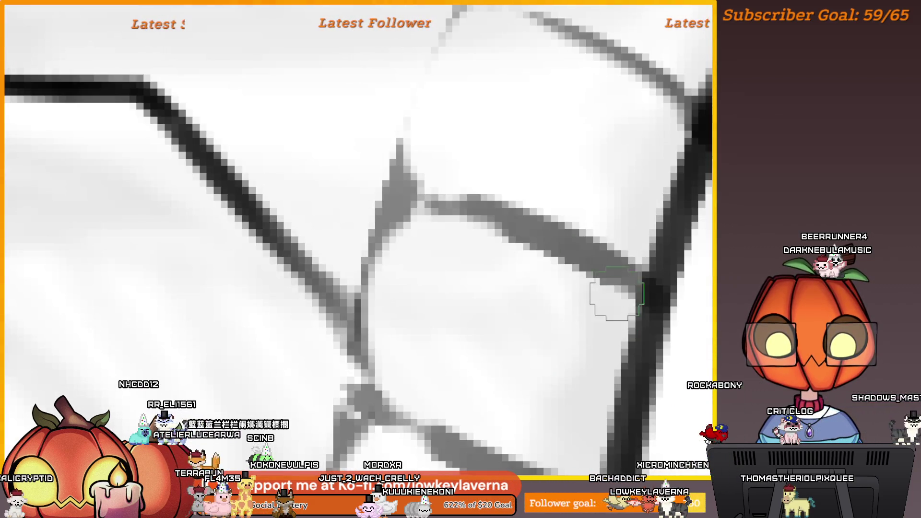
{"action": "scroll", "coordinate": [594, 191], "scroll_direction": "up", "scroll_amount": 2}
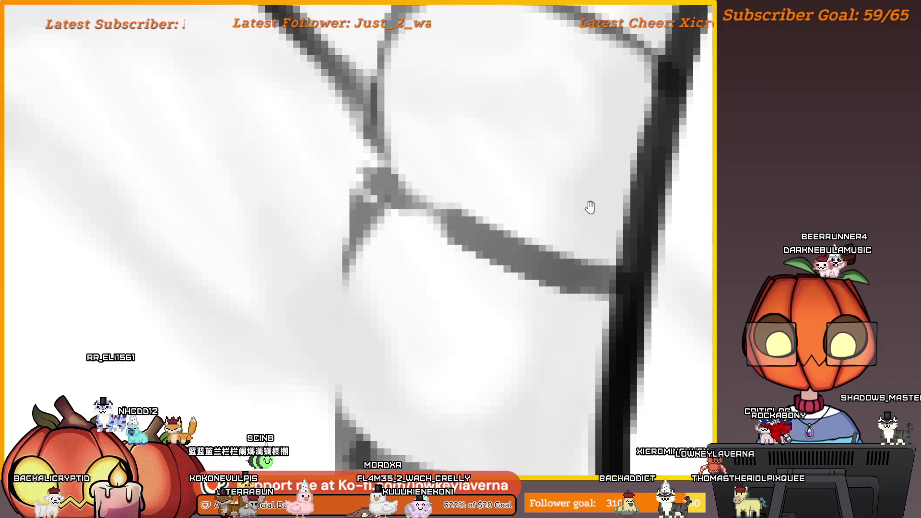
- Ink over the finger and sleeve-cuff sketch lines while moving and rotating the view
{"action": "left_click_drag", "start_coordinate": [590, 207], "coordinate": [571, 260]}
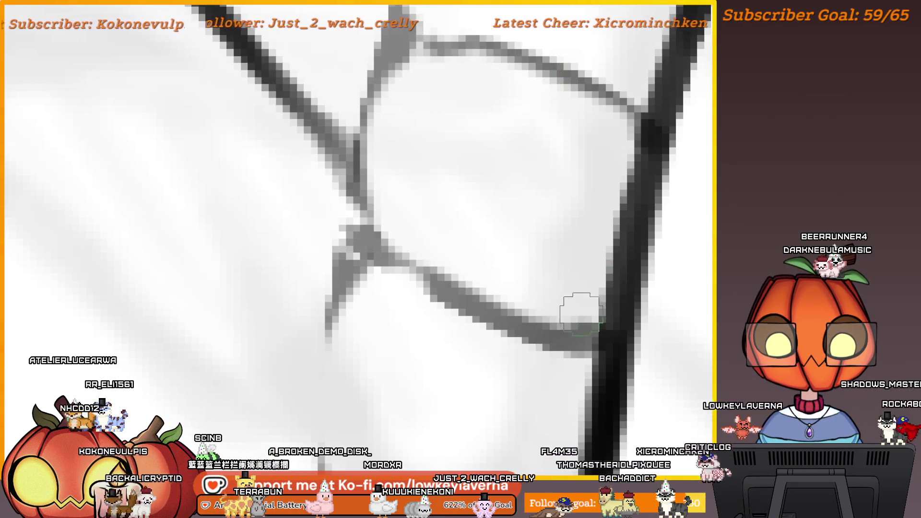
{"action": "scroll", "coordinate": [539, 282], "scroll_direction": "down", "scroll_amount": 3}
{"action": "scroll", "coordinate": [555, 278], "scroll_direction": "up", "scroll_amount": 3}
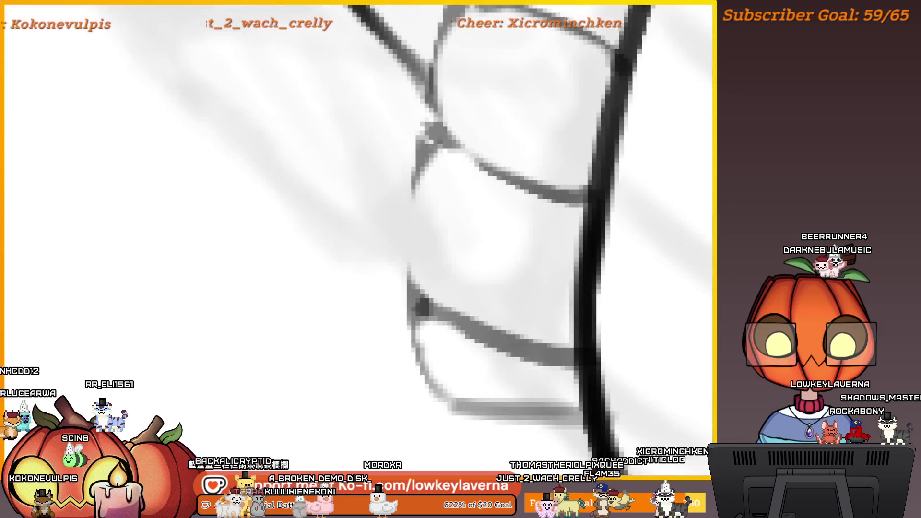
{"action": "scroll", "coordinate": [550, 317], "scroll_direction": "down", "scroll_amount": 5}
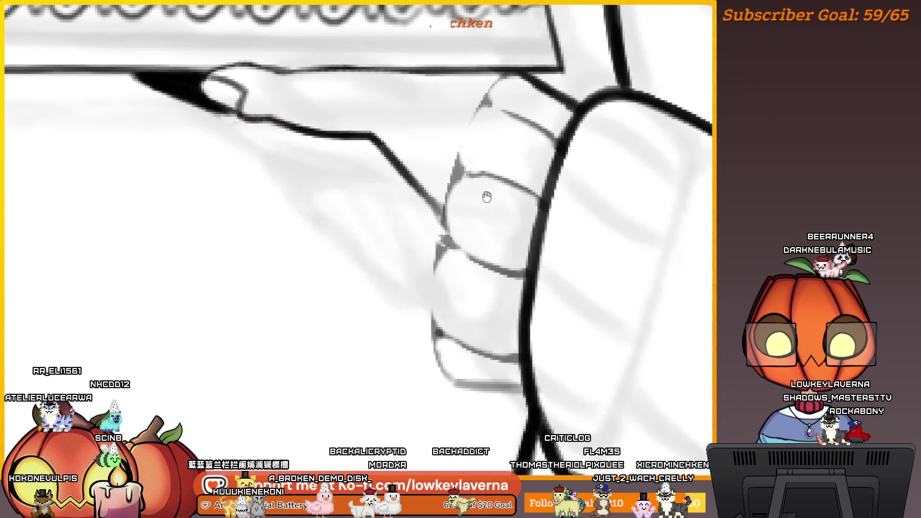
{"action": "left_click_drag", "start_coordinate": [486, 197], "coordinate": [489, 228]}
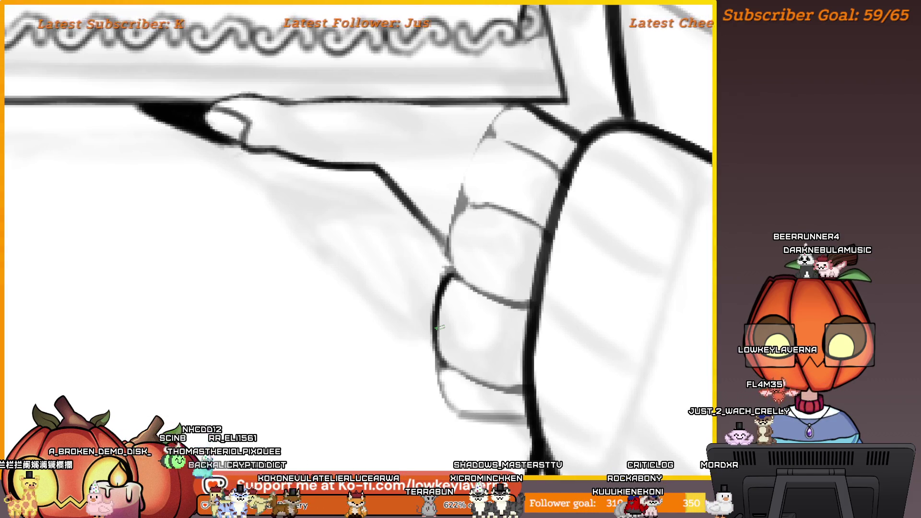
{"action": "mouse_move", "coordinate": [440, 327]}
{"action": "left_mouse_down"}
{"action": "mouse_move", "coordinate": [454, 304]}
{"action": "mouse_move", "coordinate": [362, 285]}
{"action": "mouse_move", "coordinate": [324, 299]}
{"action": "left_mouse_up"}
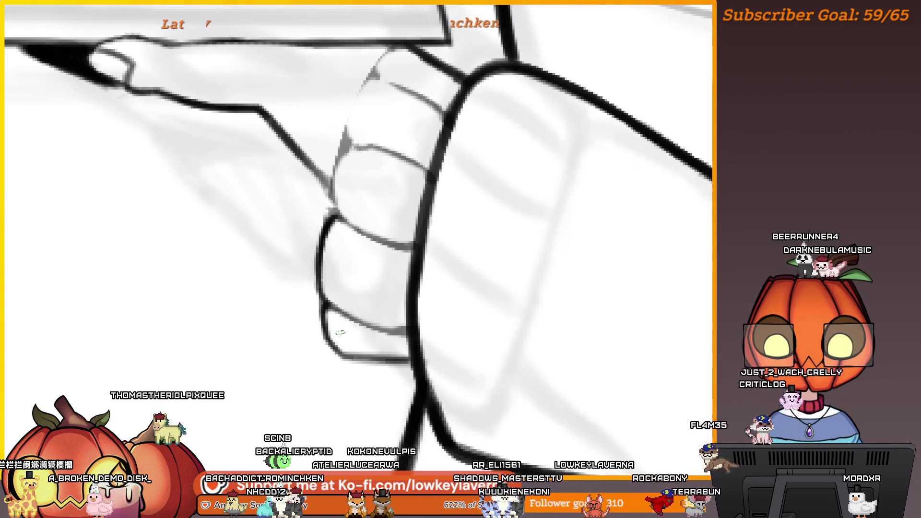
{"action": "mouse_move", "coordinate": [432, 318]}
{"action": "left_mouse_down"}
{"action": "mouse_move", "coordinate": [411, 298]}
{"action": "mouse_move", "coordinate": [574, 339]}
{"action": "left_mouse_up"}
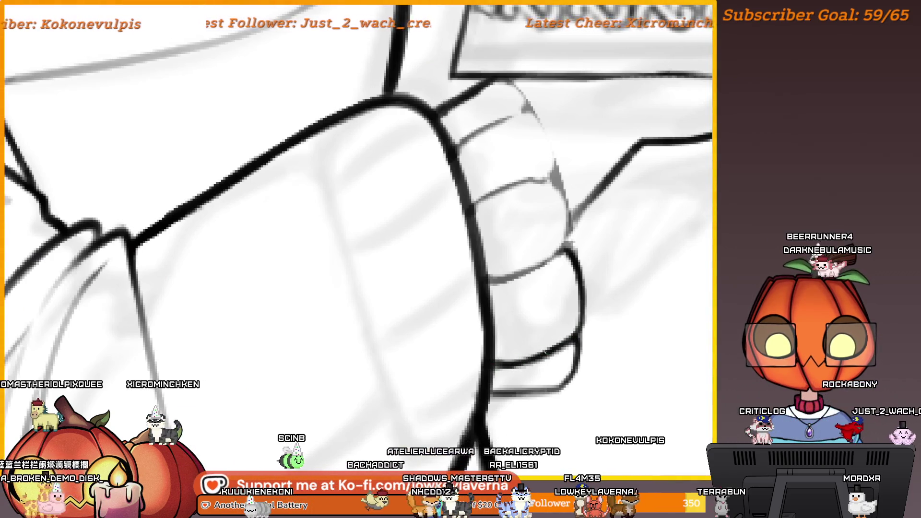
{"action": "scroll", "coordinate": [537, 358], "scroll_direction": "up", "scroll_amount": 3}
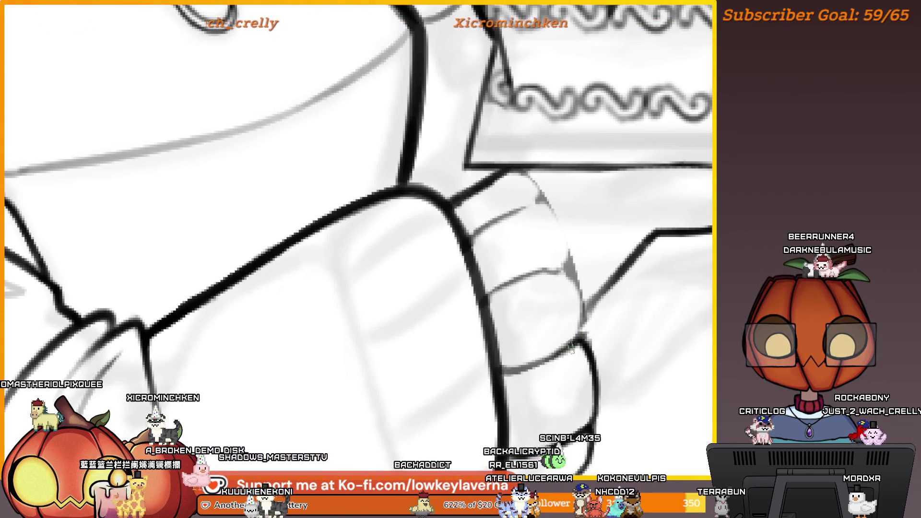
{"action": "scroll", "coordinate": [571, 331], "scroll_direction": "up", "scroll_amount": 2}
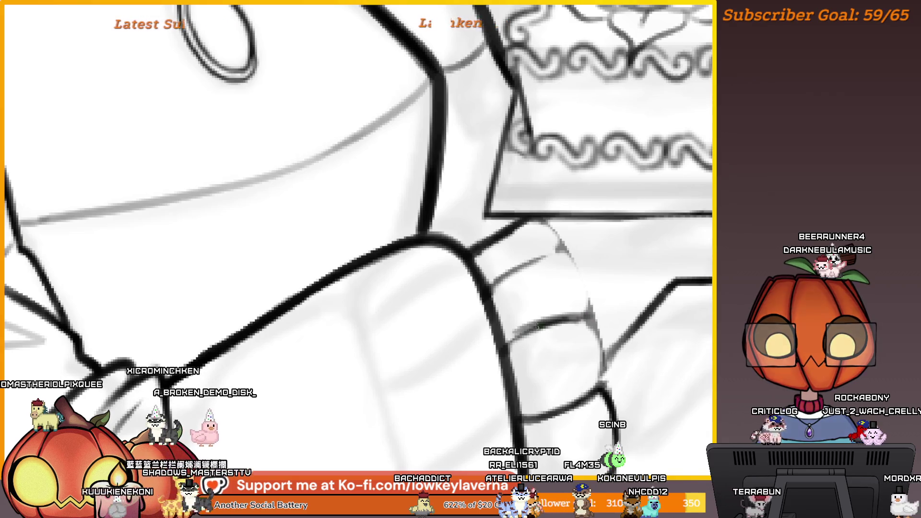
{"action": "scroll", "coordinate": [501, 323], "scroll_direction": "up", "scroll_amount": 2}
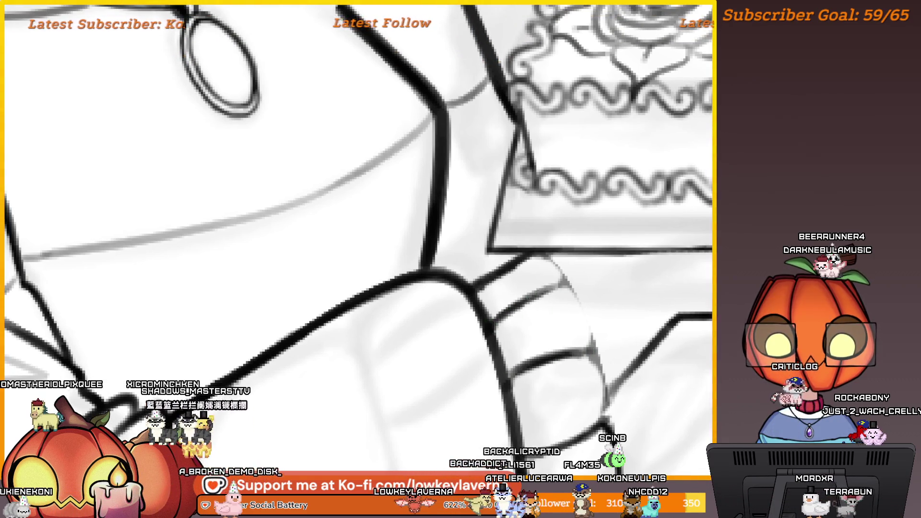
{"action": "scroll", "coordinate": [576, 254], "scroll_direction": "down", "scroll_amount": 3}
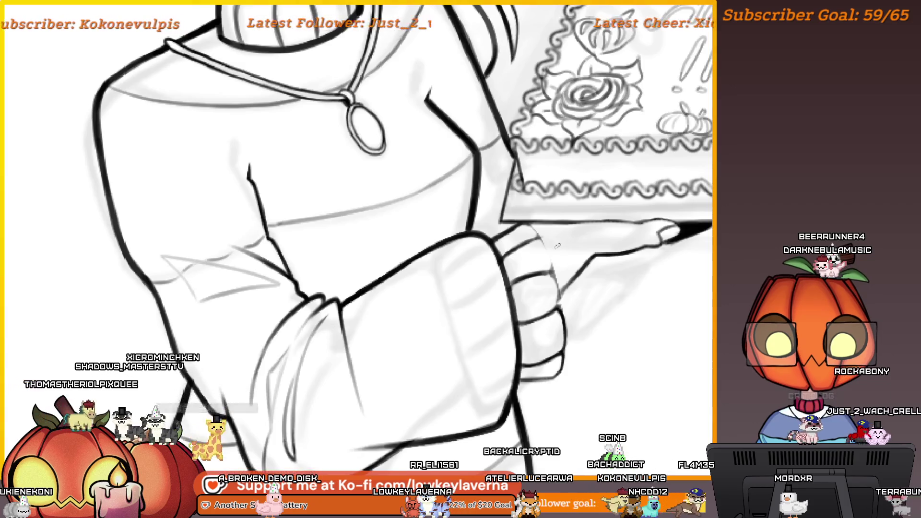
- Trace the last faint finger line under the cake in dark ink, then zoom out
{"action": "scroll", "coordinate": [557, 246], "scroll_direction": "up", "scroll_amount": 5}
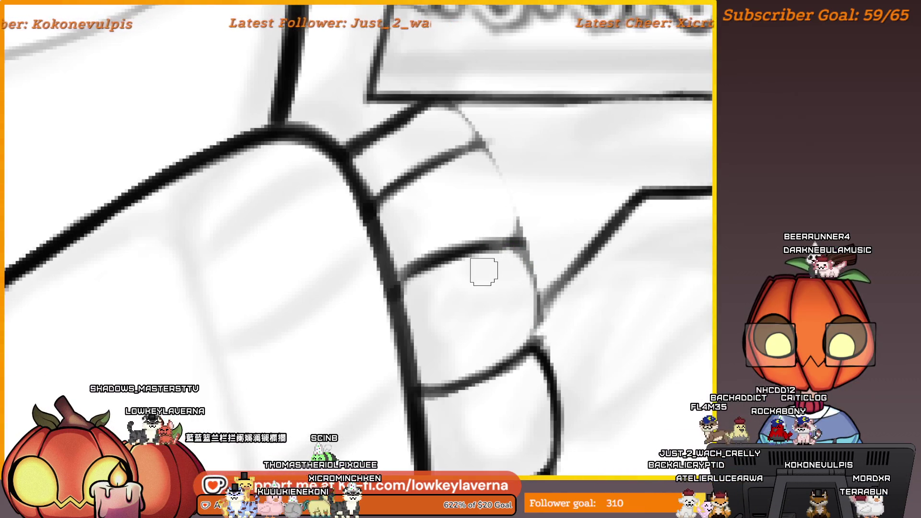
{"action": "mouse_move", "coordinate": [483, 272]}
{"action": "left_mouse_down"}
{"action": "mouse_move", "coordinate": [290, 249]}
{"action": "mouse_move", "coordinate": [333, 269]}
{"action": "mouse_move", "coordinate": [488, 259]}
{"action": "mouse_move", "coordinate": [461, 246]}
{"action": "mouse_move", "coordinate": [469, 312]}
{"action": "mouse_move", "coordinate": [456, 235]}
{"action": "left_mouse_up"}
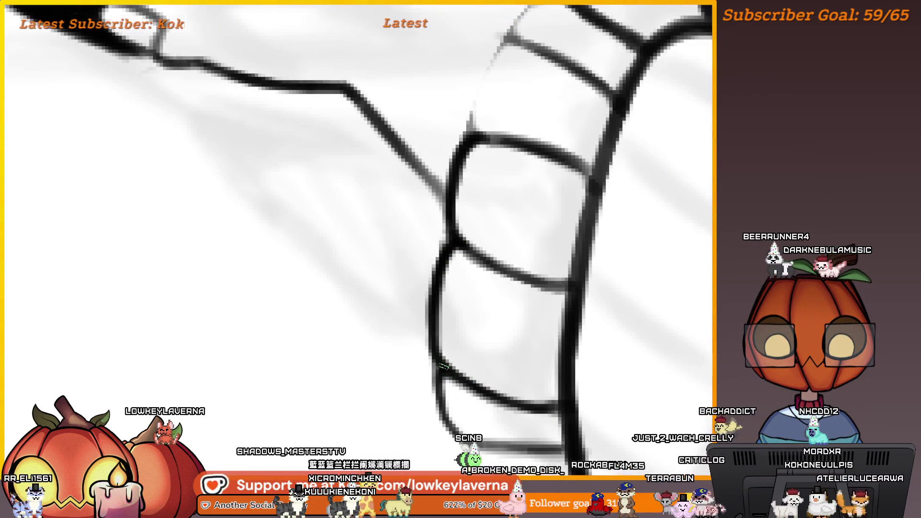
{"action": "scroll", "coordinate": [477, 211], "scroll_direction": "down", "scroll_amount": 3}
{"action": "scroll", "coordinate": [487, 242], "scroll_direction": "up", "scroll_amount": 5}
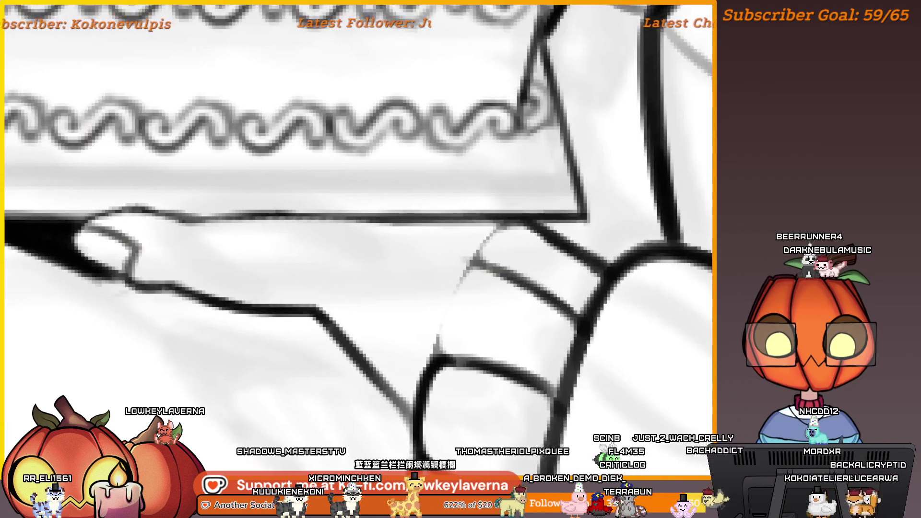
{"action": "mouse_move", "coordinate": [487, 243]}
{"action": "left_mouse_down"}
{"action": "mouse_move", "coordinate": [495, 220]}
{"action": "mouse_move", "coordinate": [464, 267]}
{"action": "mouse_move", "coordinate": [449, 321]}
{"action": "left_mouse_up"}
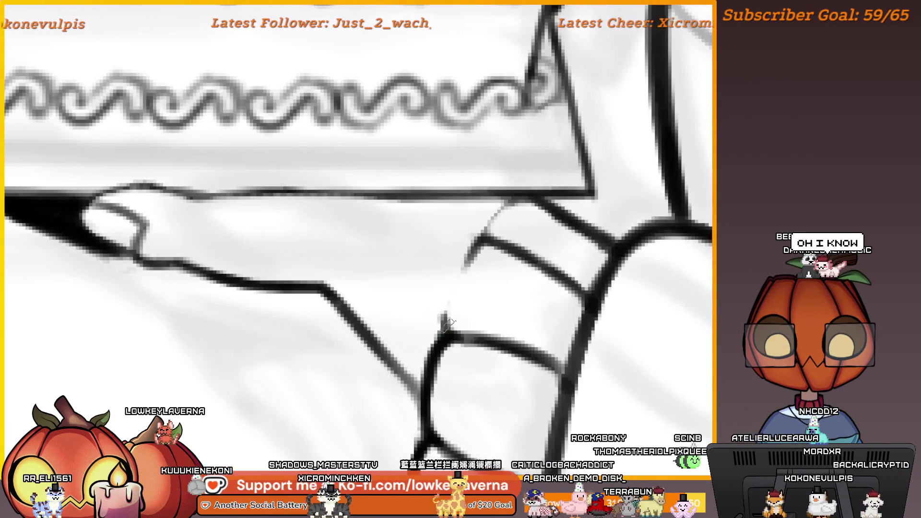
{"action": "left_click_drag", "start_coordinate": [481, 237], "coordinate": [494, 213]}
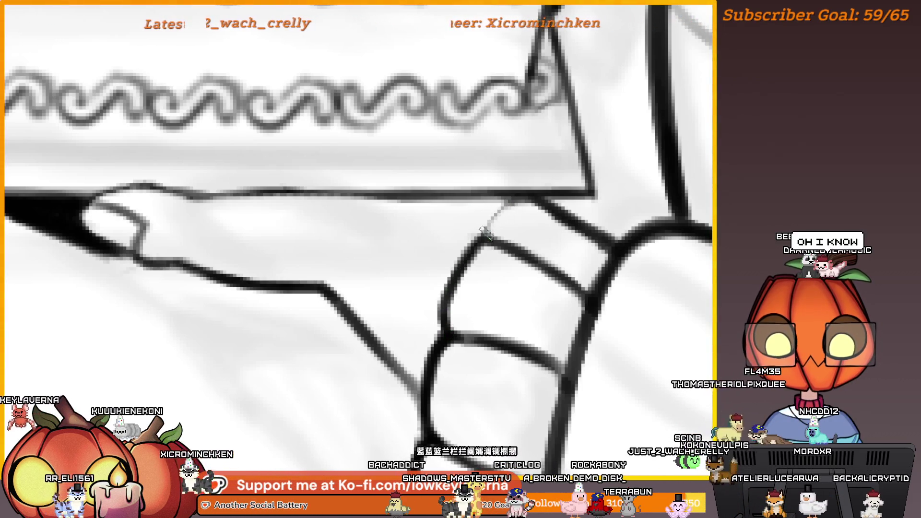
{"action": "scroll", "coordinate": [456, 290], "scroll_direction": "up", "scroll_amount": 1}
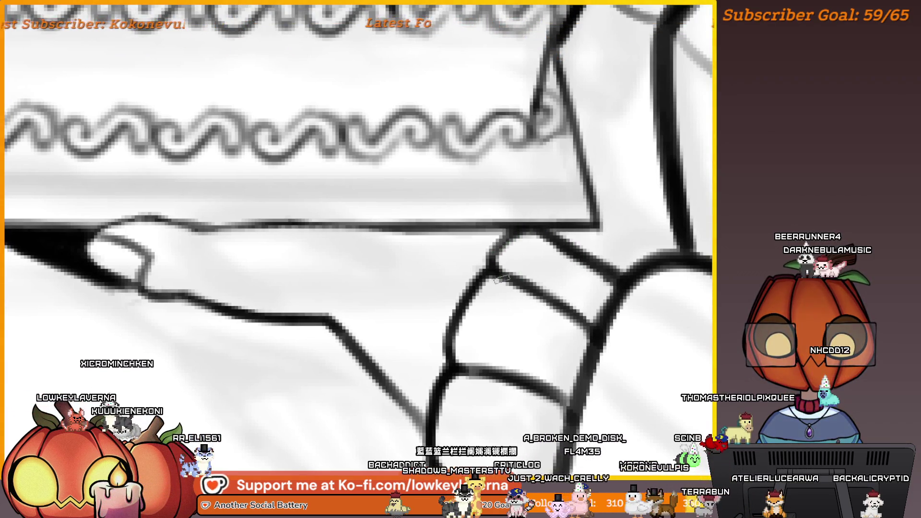
{"action": "scroll", "coordinate": [566, 246], "scroll_direction": "down", "scroll_amount": 3}
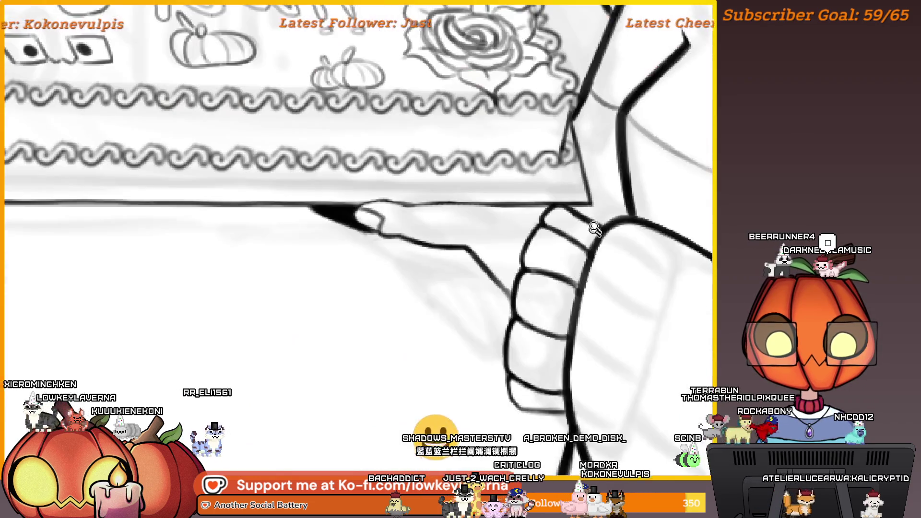
{"action": "scroll", "coordinate": [476, 224], "scroll_direction": "down", "scroll_amount": 3}
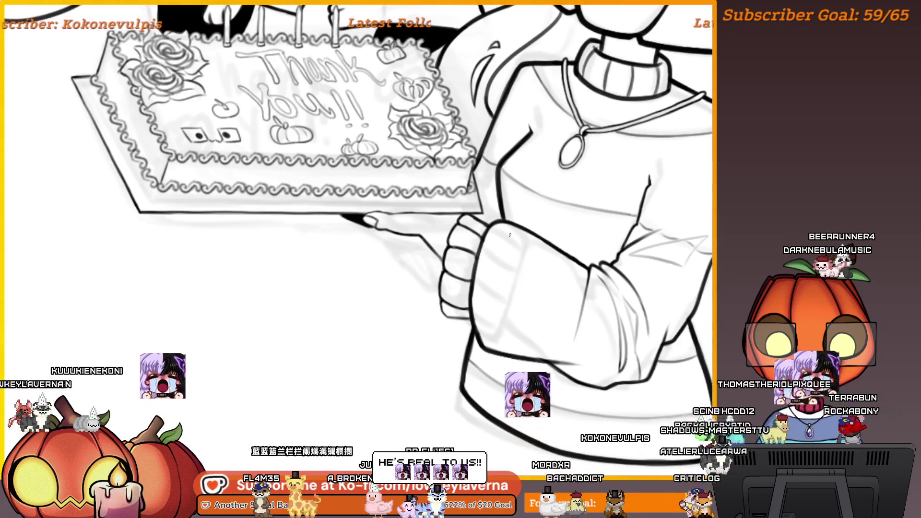
{"action": "left_click", "coordinate": [343, 247]}
{"action": "mouse_move", "coordinate": [398, 218]}
{"action": "left_mouse_down"}
{"action": "mouse_move", "coordinate": [223, 293]}
{"action": "mouse_move", "coordinate": [312, 189]}
{"action": "left_mouse_up"}
{"action": "mouse_move", "coordinate": [254, 288]}
{"action": "left_mouse_down"}
{"action": "mouse_move", "coordinate": [429, 277]}
{"action": "mouse_move", "coordinate": [434, 292]}
{"action": "left_mouse_up"}
{"action": "scroll", "coordinate": [497, 272], "scroll_direction": "down", "scroll_amount": 3}
{"action": "left_click_drag", "start_coordinate": [539, 320], "coordinate": [360, 372]}
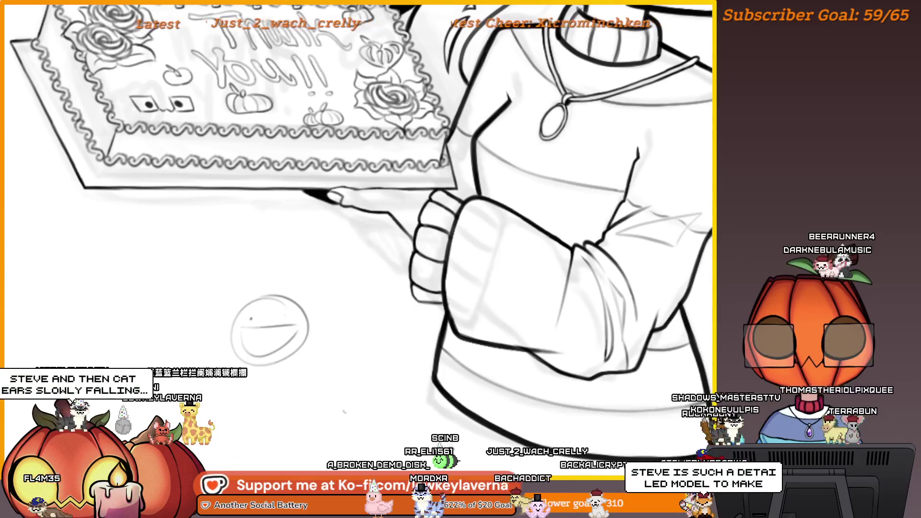
{"action": "scroll", "coordinate": [250, 362], "scroll_direction": "up", "scroll_amount": 3}
{"action": "left_click", "coordinate": [349, 229]}
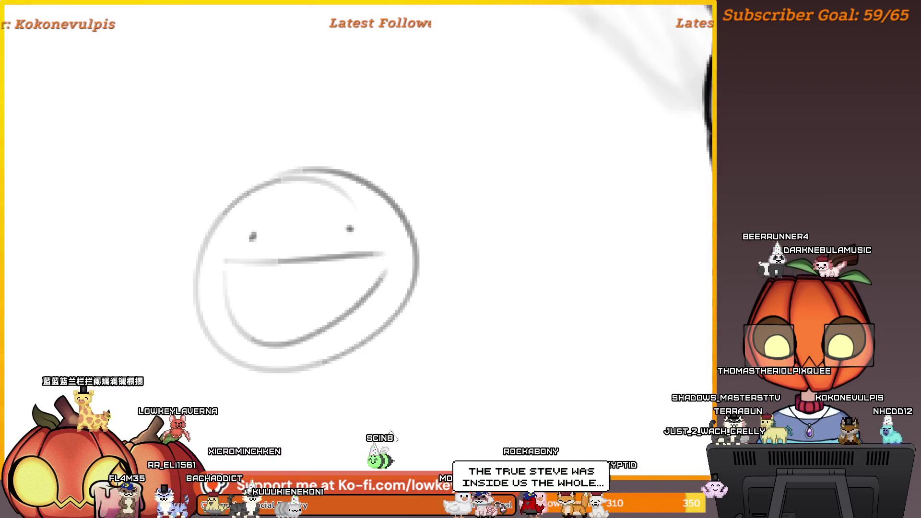
{"action": "key", "text": "ctrl+z"}
{"action": "key", "text": "ctrl+z"}
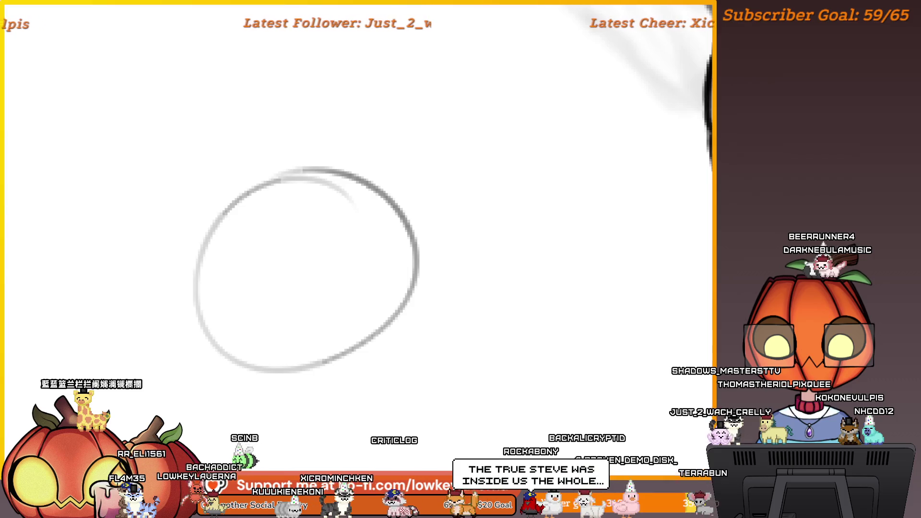
{"action": "key", "text": "ctrl+z"}
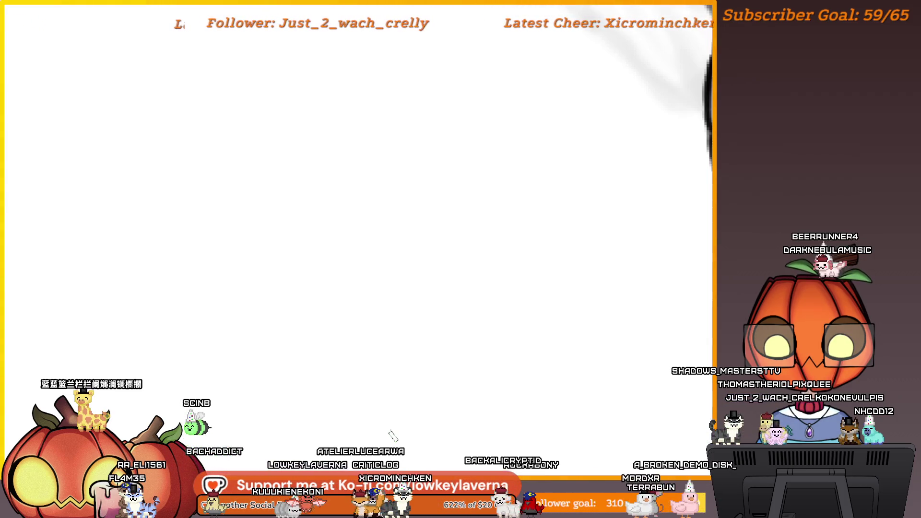
{"action": "scroll", "coordinate": [525, 237], "scroll_direction": "down", "scroll_amount": 2}
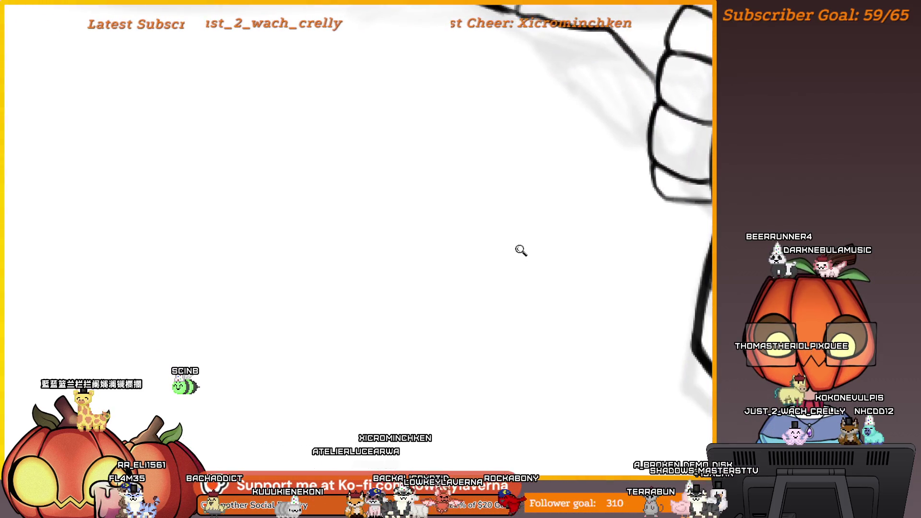
{"action": "left_click_drag", "start_coordinate": [607, 246], "coordinate": [420, 286]}
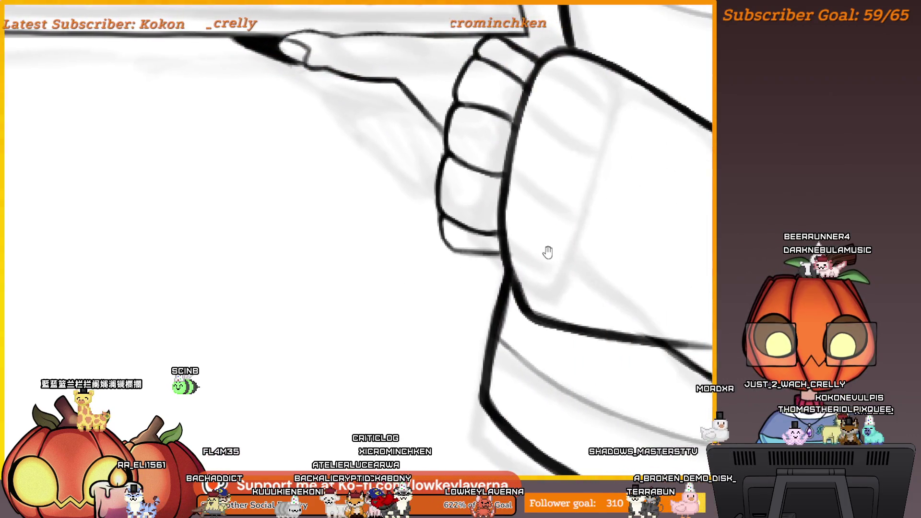
{"action": "left_click_drag", "start_coordinate": [530, 188], "coordinate": [514, 291]}
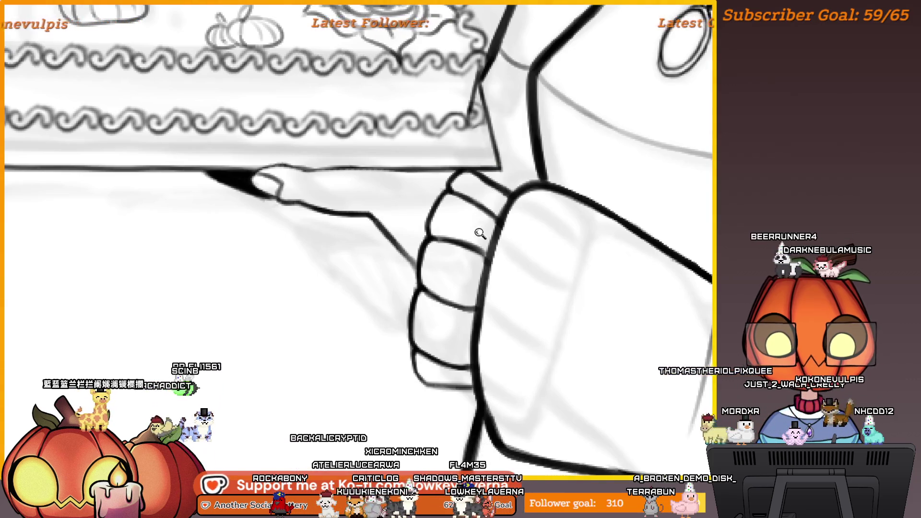
{"action": "scroll", "coordinate": [479, 234], "scroll_direction": "up", "scroll_amount": 2}
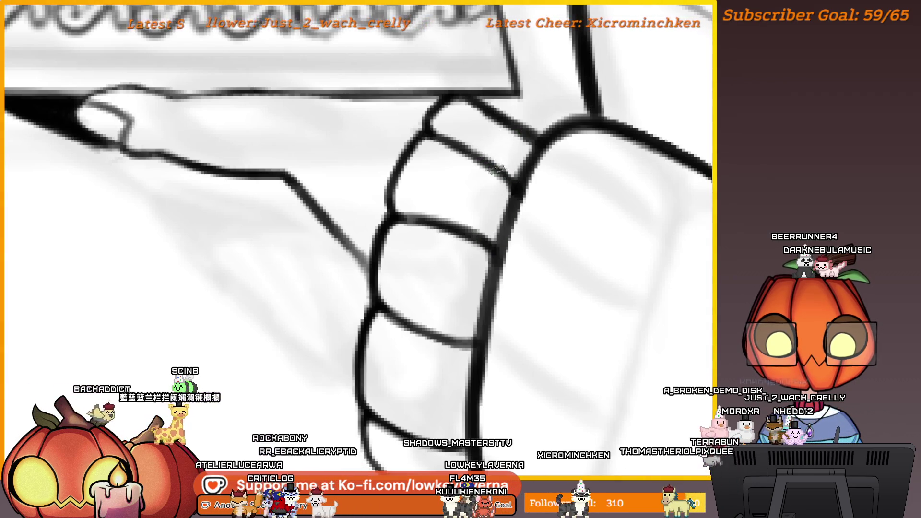
{"action": "scroll", "coordinate": [477, 269], "scroll_direction": "down", "scroll_amount": 3}
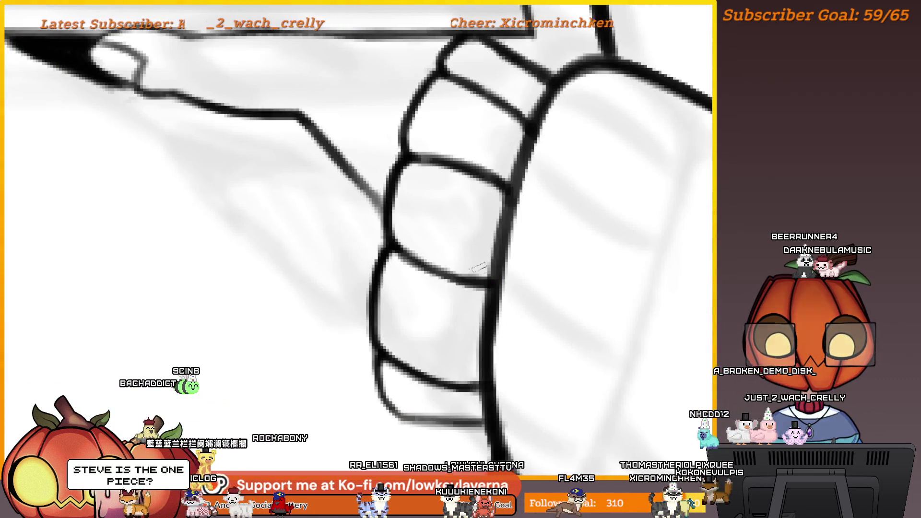
{"action": "scroll", "coordinate": [477, 268], "scroll_direction": "down", "scroll_amount": 2}
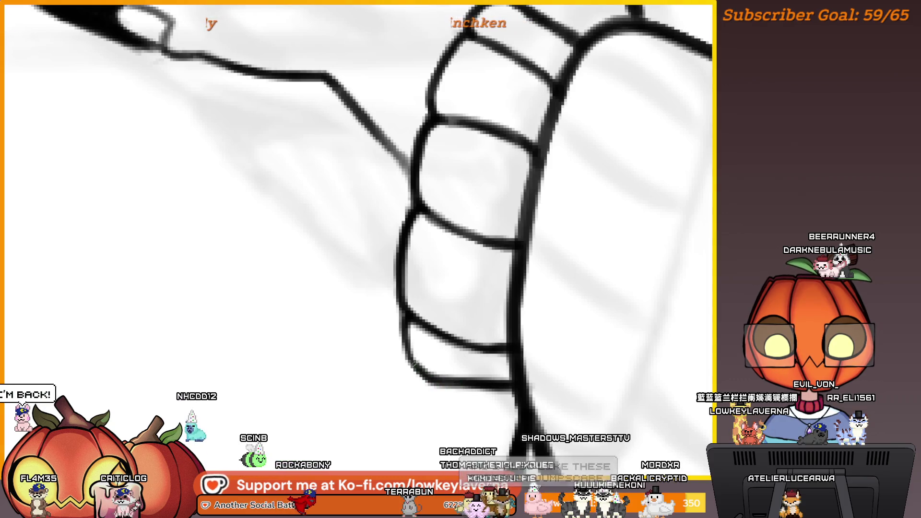
- Mirror the view and redraw the cuff's upper-left edge with a thicker ink stroke
{"action": "left_click_drag", "start_coordinate": [557, 299], "coordinate": [534, 323]}
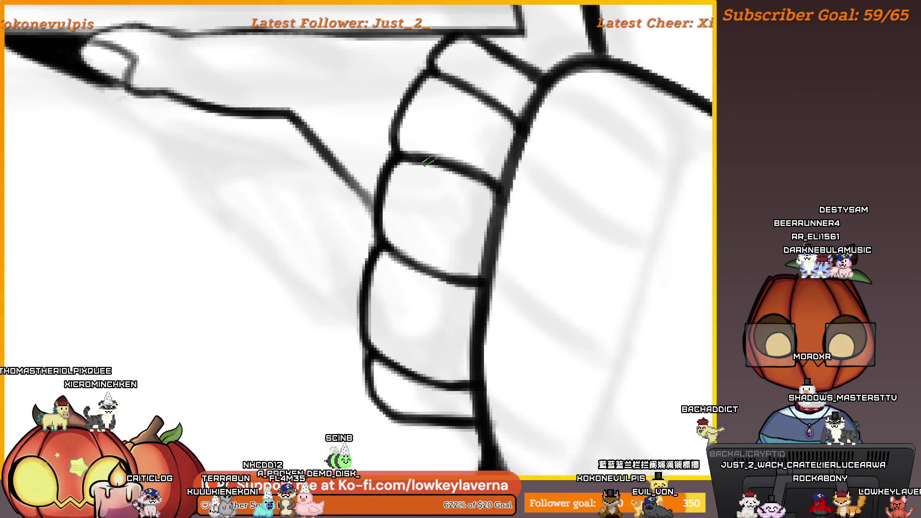
{"action": "left_click_drag", "start_coordinate": [445, 207], "coordinate": [370, 228]}
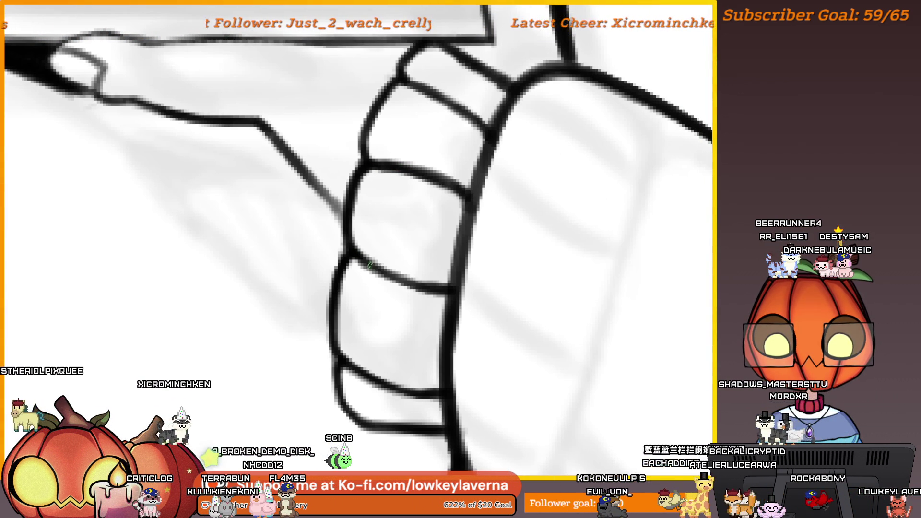
{"action": "left_click_drag", "start_coordinate": [357, 337], "coordinate": [346, 316]}
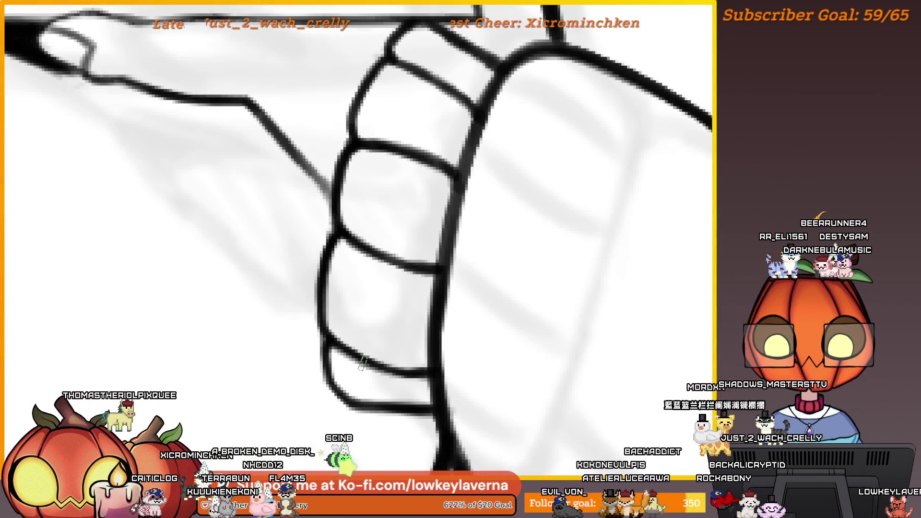
{"action": "scroll", "coordinate": [425, 228], "scroll_direction": "down", "scroll_amount": 3}
{"action": "scroll", "coordinate": [425, 229], "scroll_direction": "up", "scroll_amount": 1}
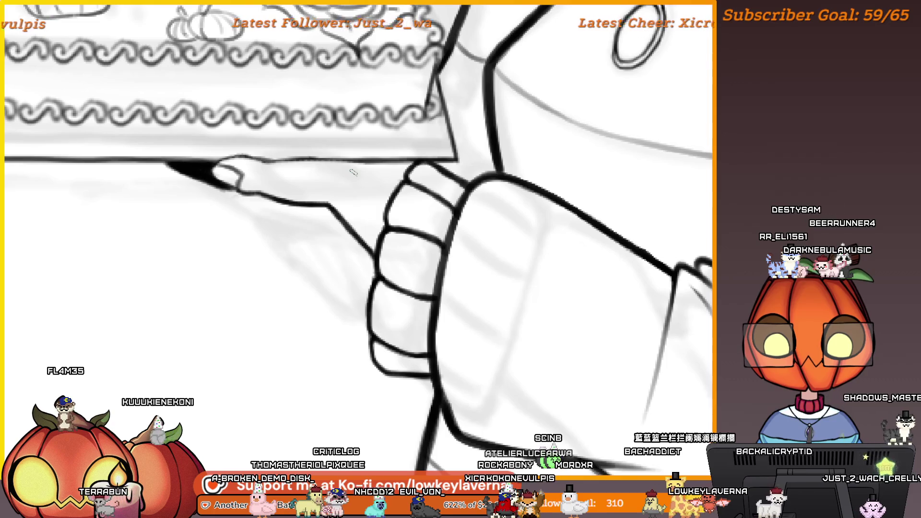
{"action": "key", "text": "m"}
{"action": "mouse_move", "coordinate": [298, 294]}
{"action": "left_mouse_down"}
{"action": "mouse_move", "coordinate": [606, 253]}
{"action": "mouse_move", "coordinate": [586, 301]}
{"action": "left_mouse_up"}
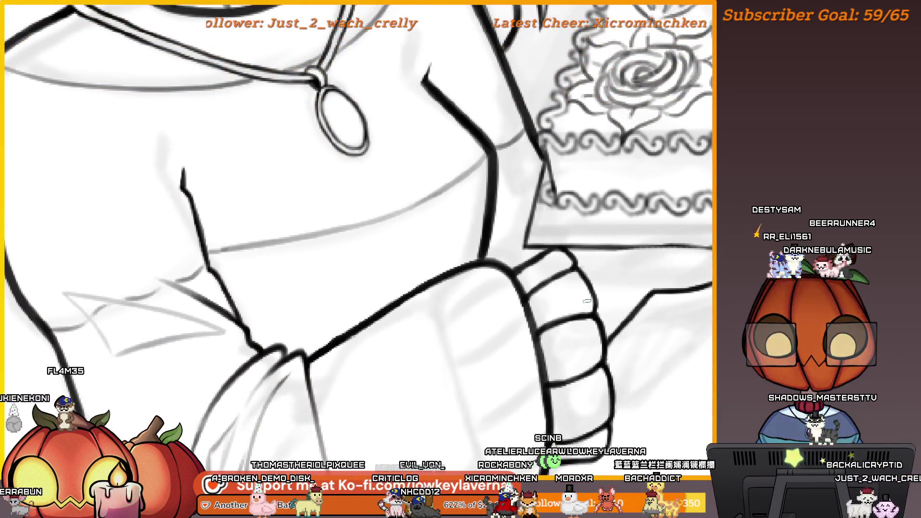
{"action": "scroll", "coordinate": [586, 301], "scroll_direction": "up", "scroll_amount": 2}
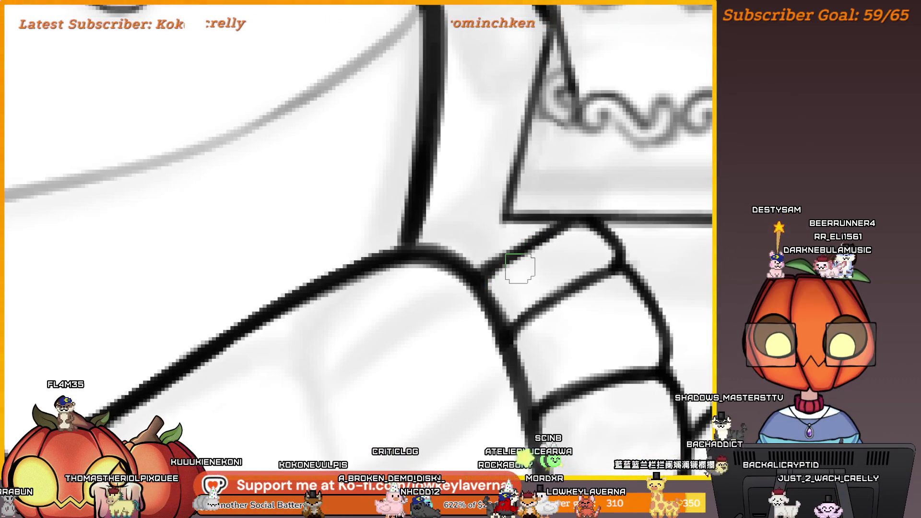
{"action": "left_click_drag", "start_coordinate": [484, 282], "coordinate": [543, 233]}
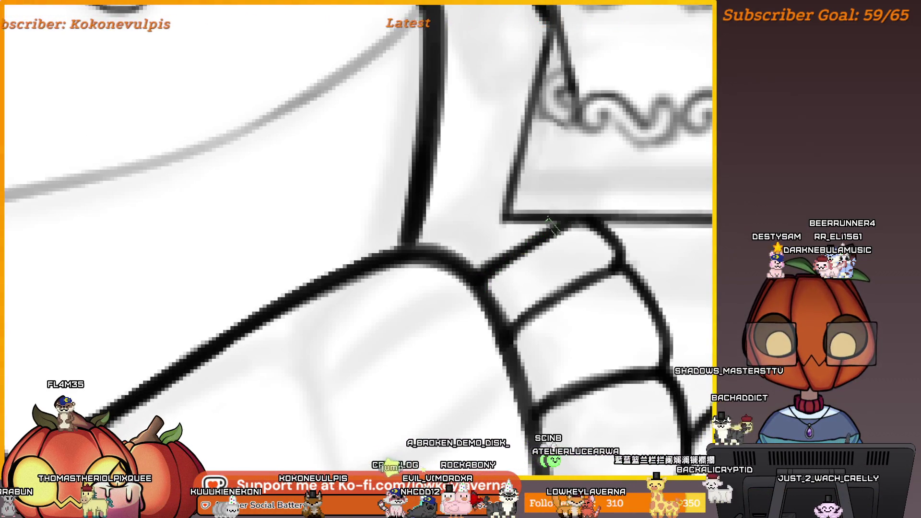
{"action": "scroll", "coordinate": [549, 266], "scroll_direction": "down", "scroll_amount": 2}
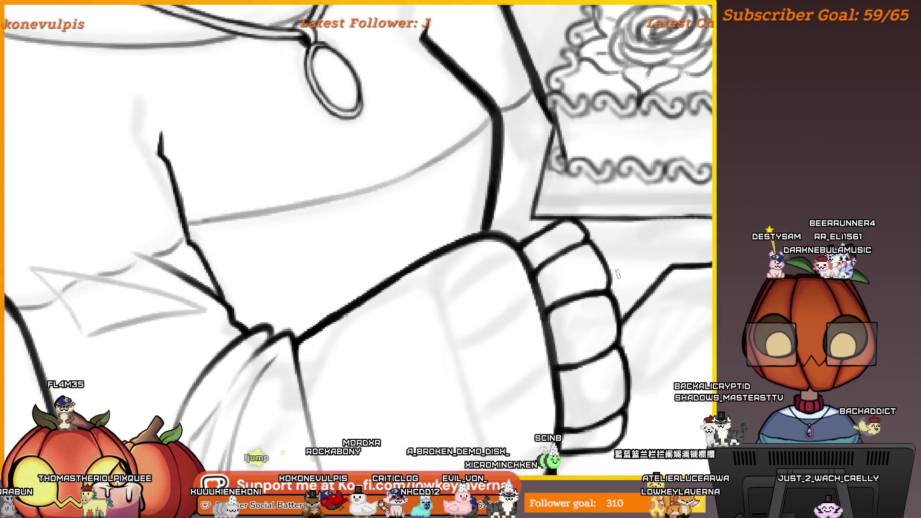
{"action": "scroll", "coordinate": [618, 273], "scroll_direction": "down", "scroll_amount": 2}
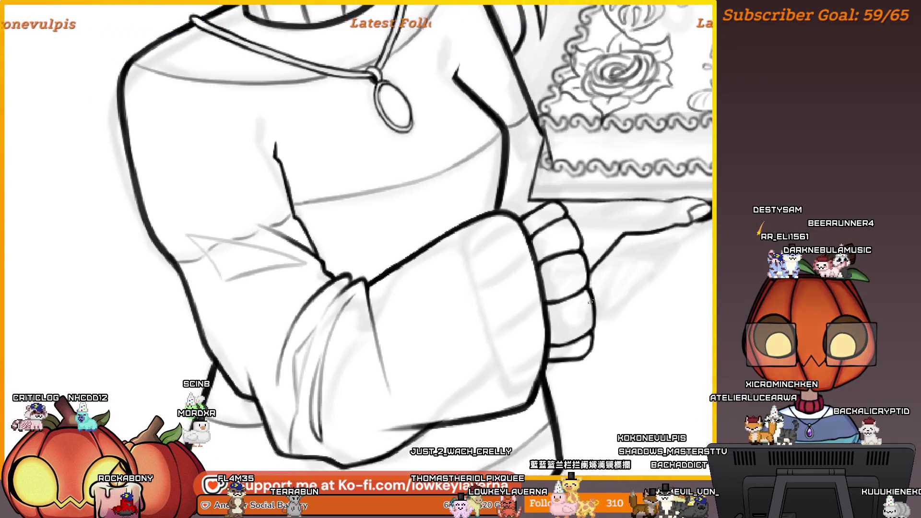
- Zoom in to inspect the sleeve cuff, then zoom out over the cake
{"action": "left_click_drag", "start_coordinate": [591, 227], "coordinate": [604, 242]}
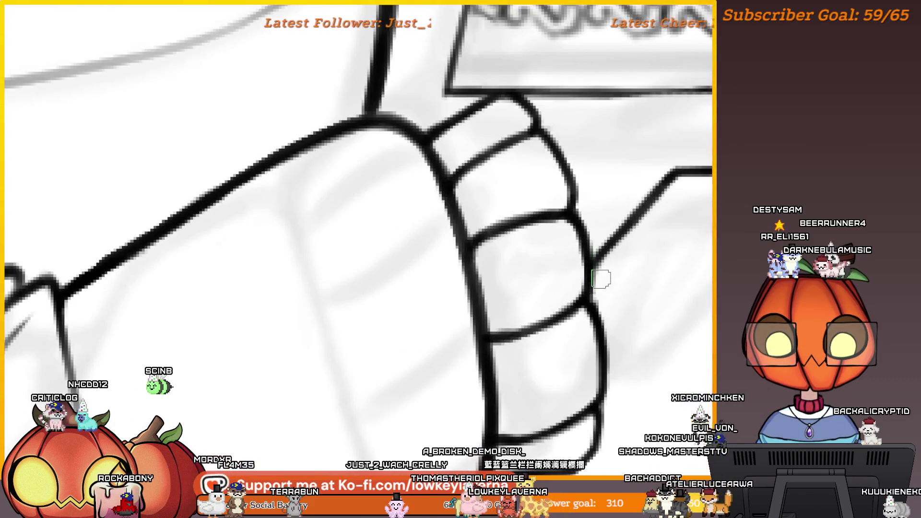
{"action": "scroll", "coordinate": [605, 303], "scroll_direction": "down", "scroll_amount": 3}
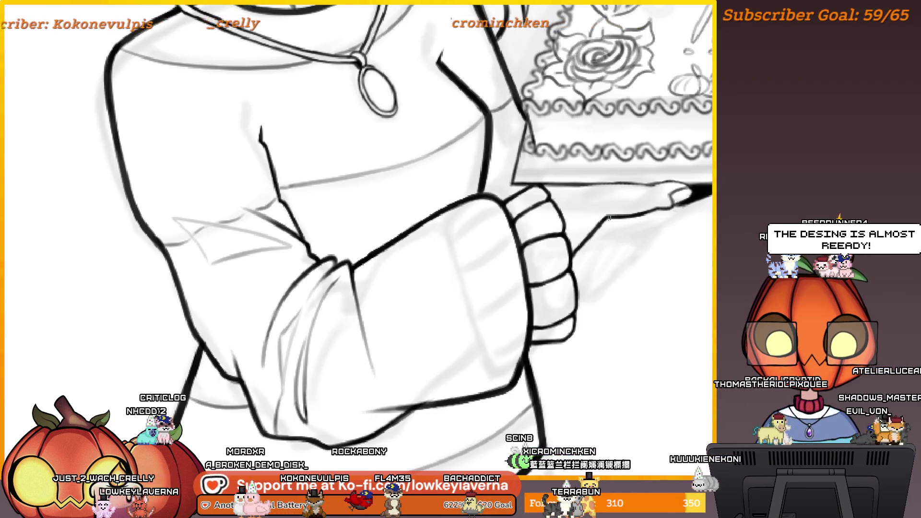
{"action": "scroll", "coordinate": [614, 214], "scroll_direction": "down", "scroll_amount": 3}
{"action": "scroll", "coordinate": [657, 250], "scroll_direction": "up", "scroll_amount": 5}
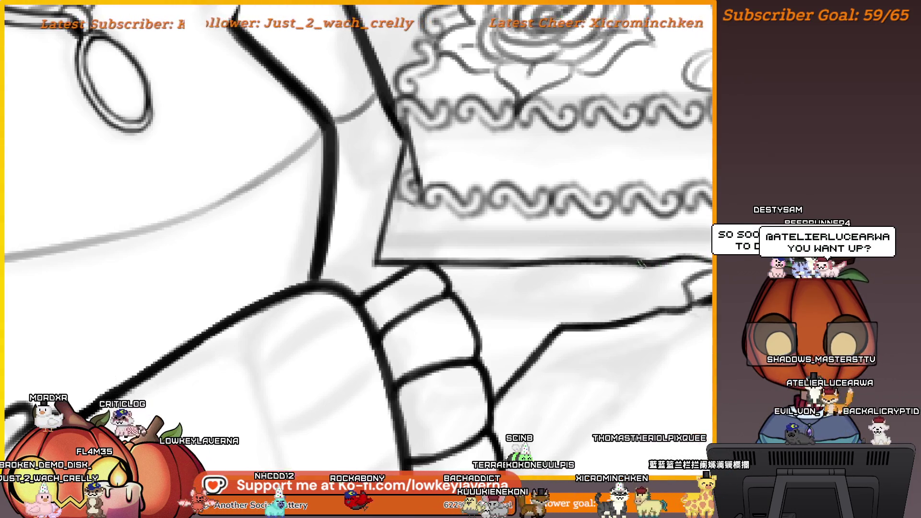
{"action": "scroll", "coordinate": [656, 288], "scroll_direction": "down", "scroll_amount": 2}
{"action": "left_click_drag", "start_coordinate": [657, 288], "coordinate": [570, 313]}
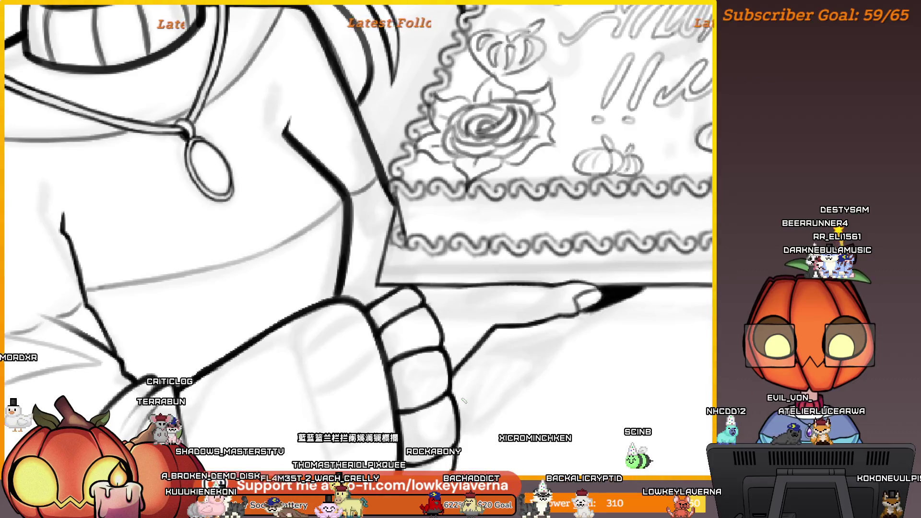
{"action": "scroll", "coordinate": [499, 329], "scroll_direction": "down", "scroll_amount": 4}
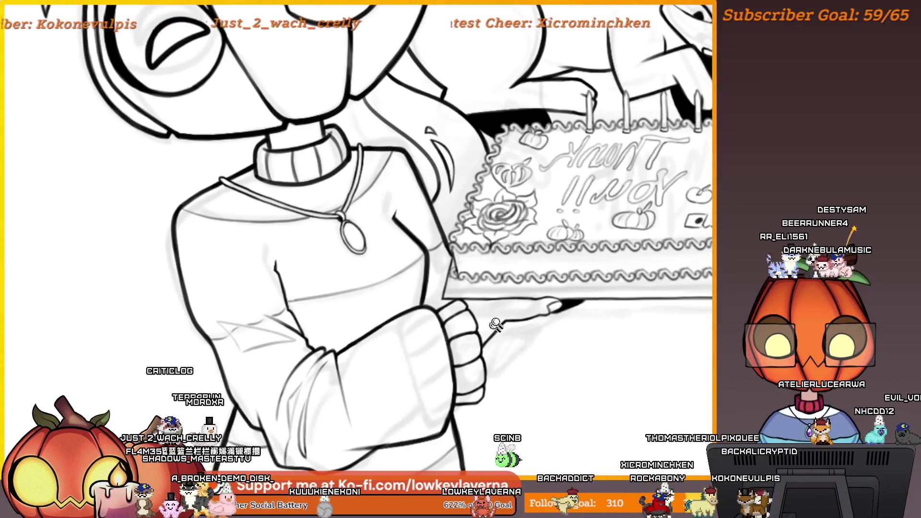
- Draw a small V-shaped check stroke beside the party hat brim, then mirror the view
{"action": "scroll", "coordinate": [495, 325], "scroll_direction": "down", "scroll_amount": 5}
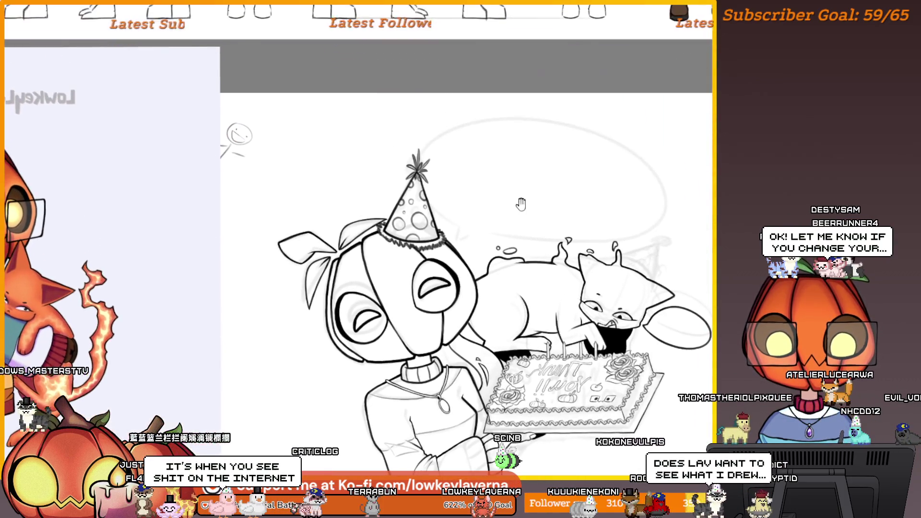
{"action": "scroll", "coordinate": [483, 149], "scroll_direction": "up", "scroll_amount": 5}
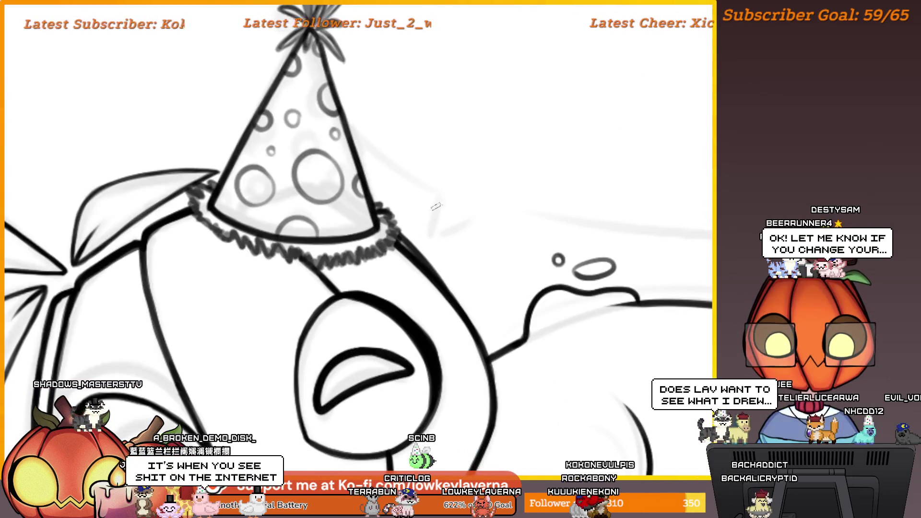
{"action": "left_click_drag", "start_coordinate": [430, 237], "coordinate": [434, 191]}
{"action": "left_click_drag", "start_coordinate": [430, 237], "coordinate": [483, 211]}
{"action": "scroll", "coordinate": [462, 200], "scroll_direction": "down", "scroll_amount": 3}
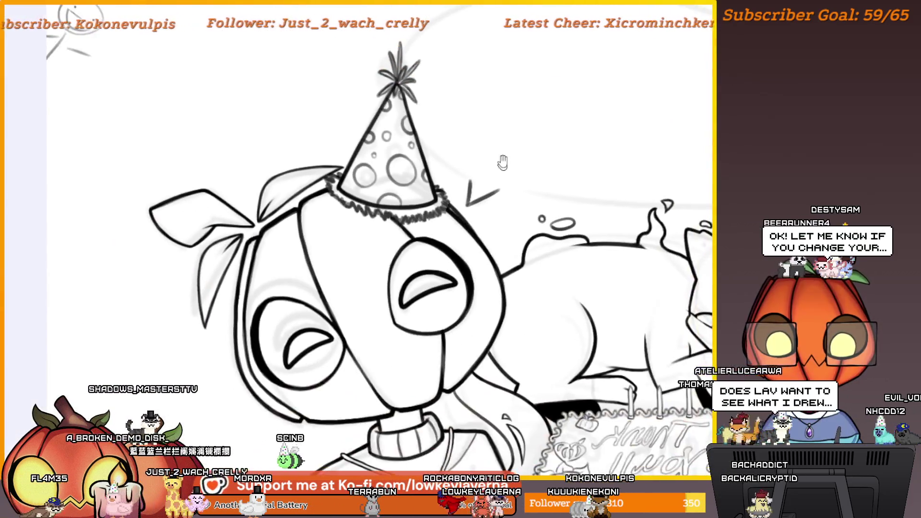
{"action": "scroll", "coordinate": [462, 200], "scroll_direction": "up", "scroll_amount": 3}
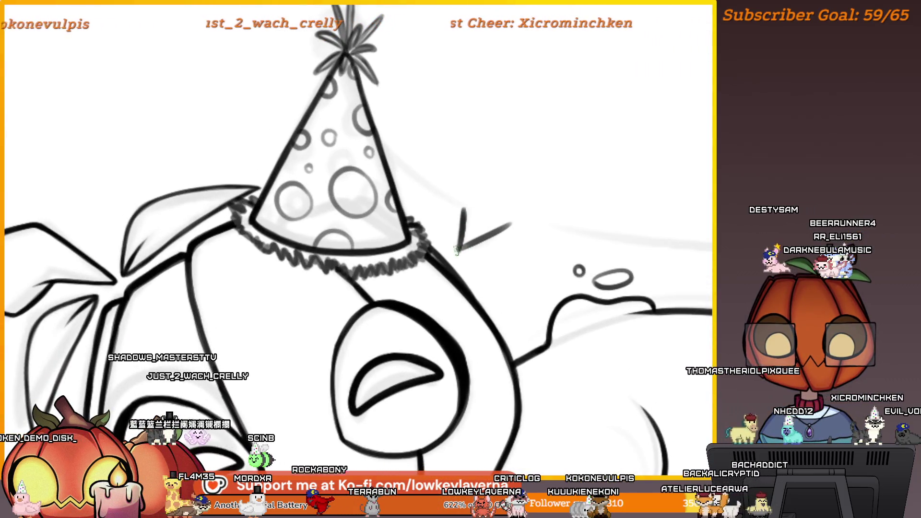
{"action": "scroll", "coordinate": [610, 177], "scroll_direction": "down", "scroll_amount": 5}
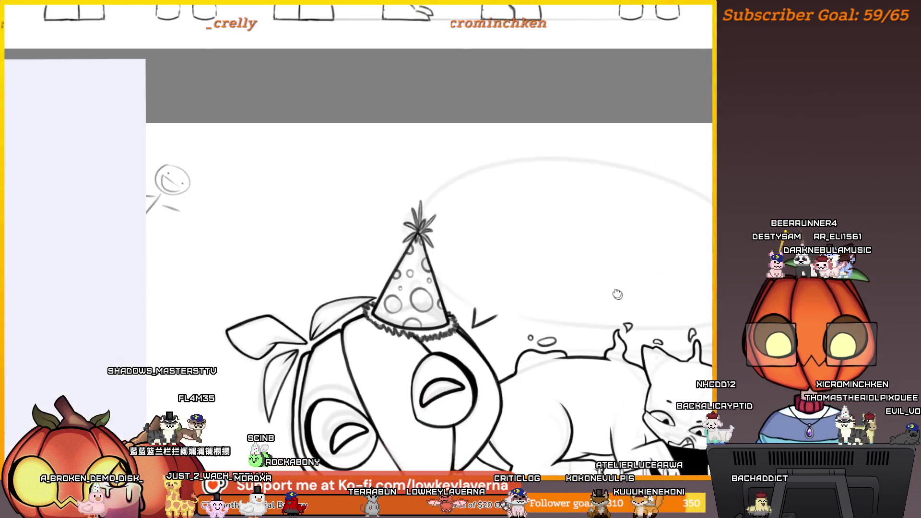
{"action": "key", "text": "m"}
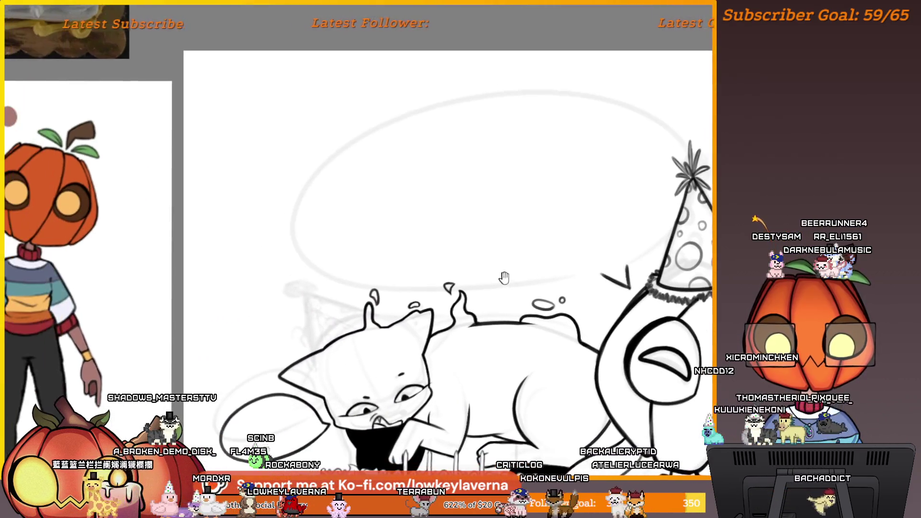
- Ink the speech-bubble oval in black, redrawing it once, and begin transforming it
{"action": "mouse_move", "coordinate": [561, 277]}
{"action": "left_mouse_down"}
{"action": "mouse_move", "coordinate": [578, 91]}
{"action": "mouse_move", "coordinate": [386, 273]}
{"action": "left_mouse_up"}
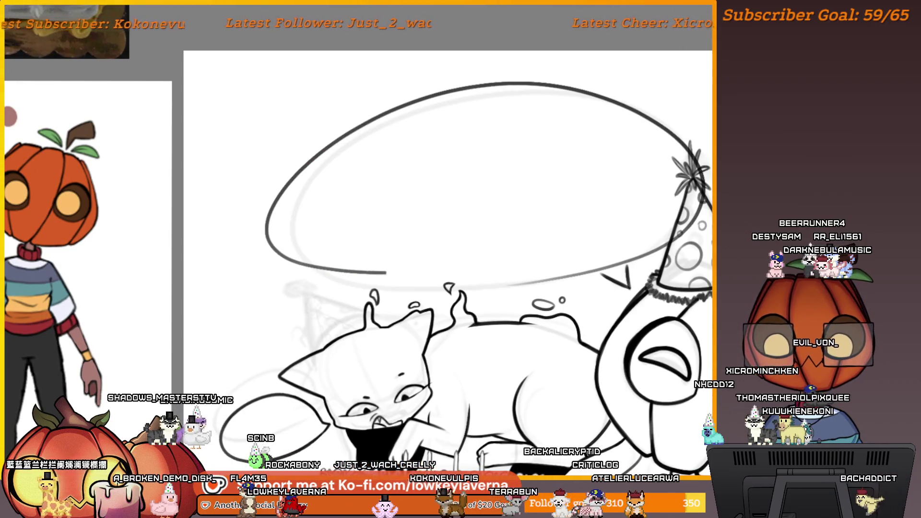
{"action": "key", "text": "ctrl+z"}
{"action": "left_click_drag", "start_coordinate": [602, 108], "coordinate": [547, 290]}
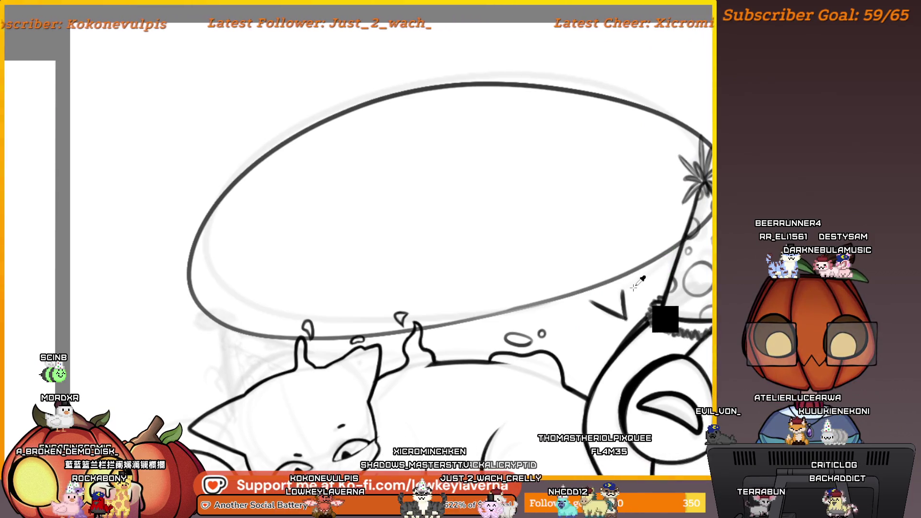
{"action": "left_click", "coordinate": [630, 295], "text": "alt"}
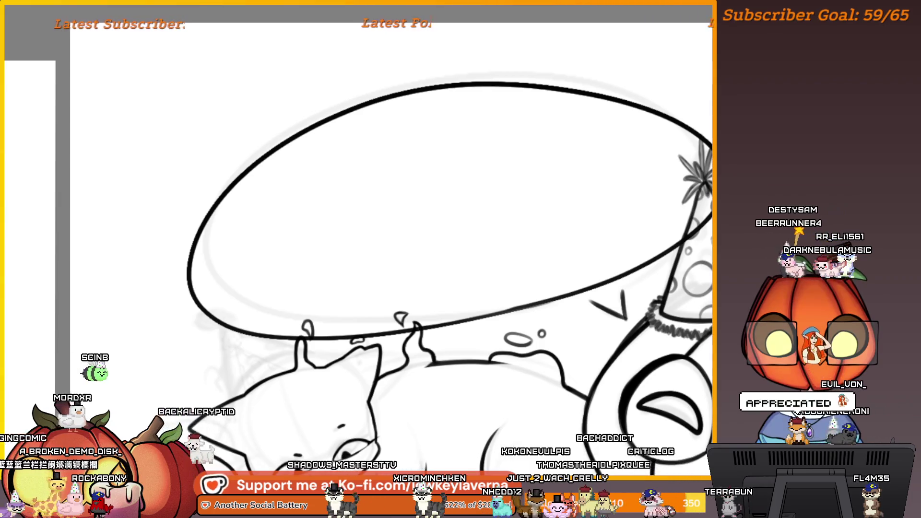
{"action": "mouse_move", "coordinate": [734, 266]}
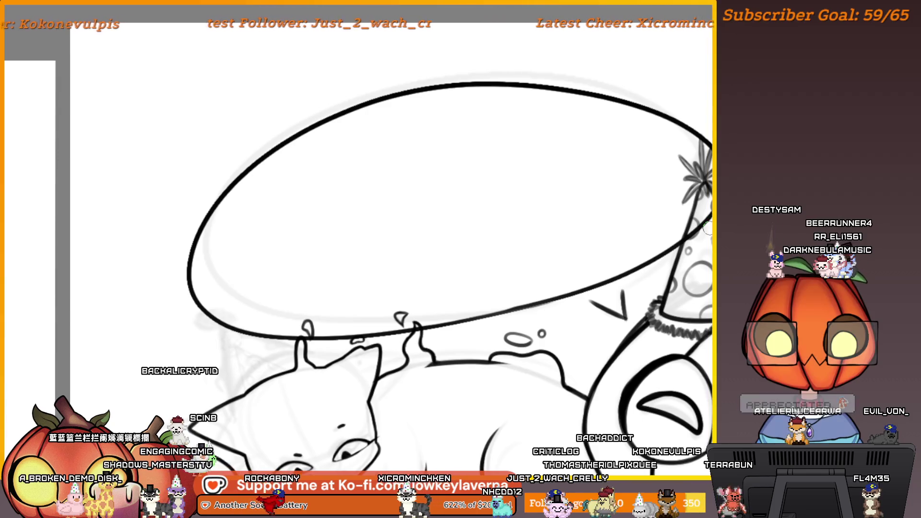
{"action": "key", "text": "ctrl+t"}
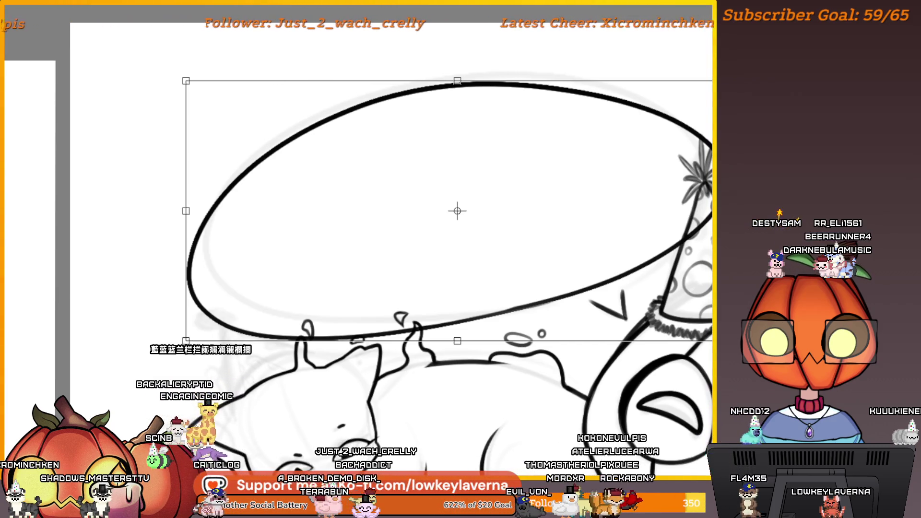
- Move the inked bubble outline down and left until its right end meets the hat tip, then apply
{"action": "left_click_drag", "start_coordinate": [628, 273], "coordinate": [630, 279]}
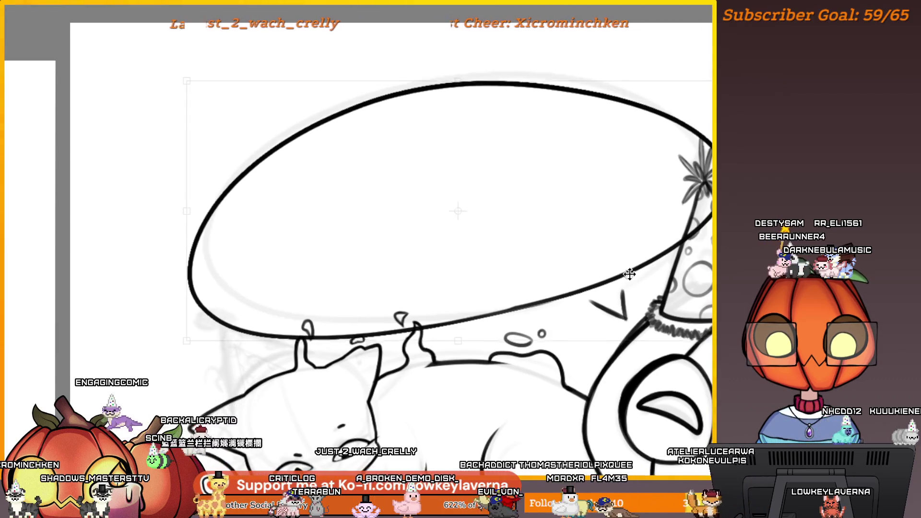
{"action": "scroll", "coordinate": [629, 279], "scroll_direction": "down", "scroll_amount": 2}
{"action": "scroll", "coordinate": [654, 246], "scroll_direction": "down", "scroll_amount": 2}
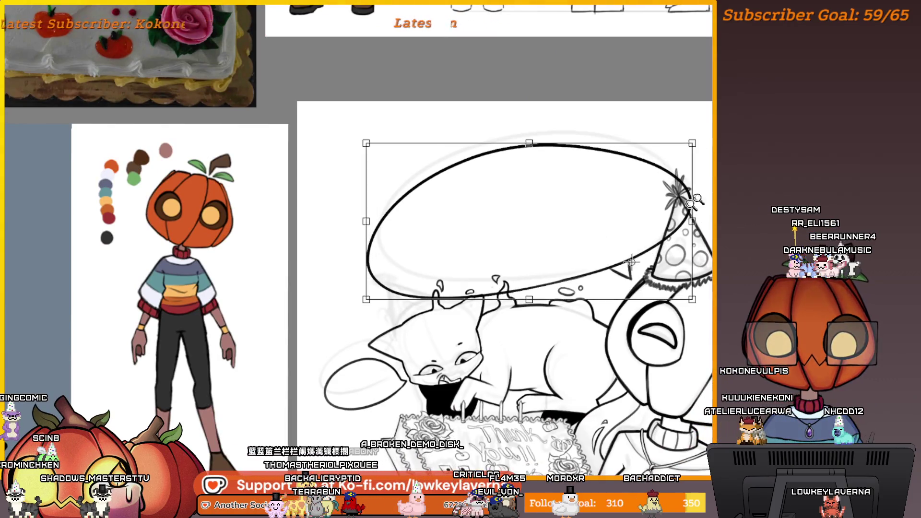
{"action": "scroll", "coordinate": [660, 237], "scroll_direction": "down", "scroll_amount": 2}
{"action": "left_click_drag", "start_coordinate": [659, 237], "coordinate": [596, 206]}
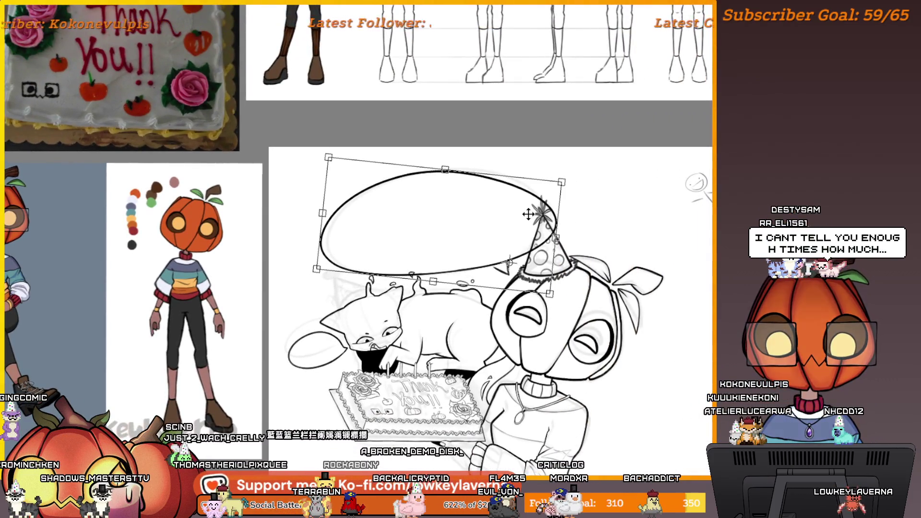
{"action": "left_click_drag", "start_coordinate": [527, 217], "coordinate": [527, 220]}
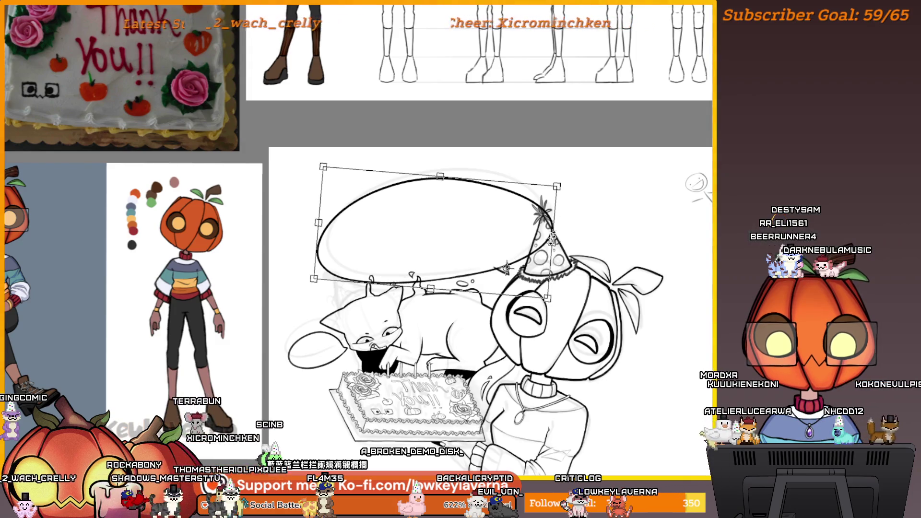
{"action": "scroll", "coordinate": [575, 250], "scroll_direction": "up", "scroll_amount": 2}
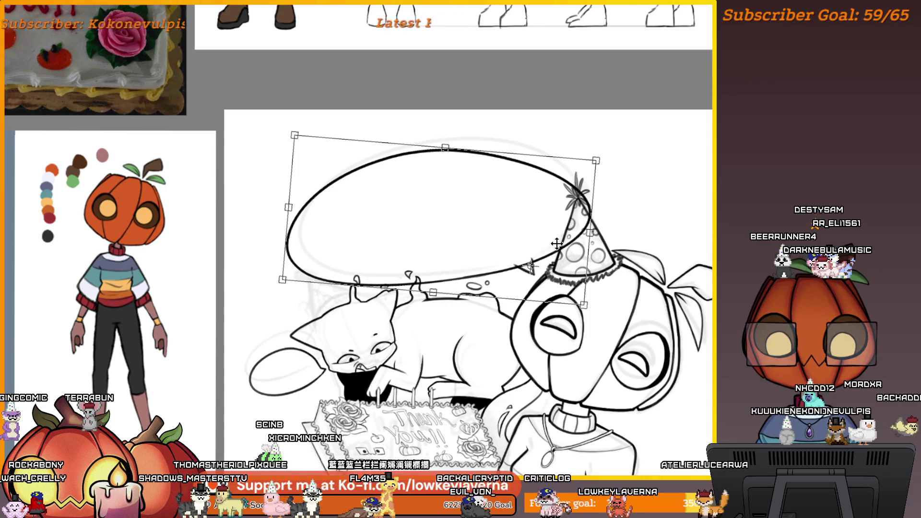
{"action": "left_click_drag", "start_coordinate": [556, 243], "coordinate": [546, 267]}
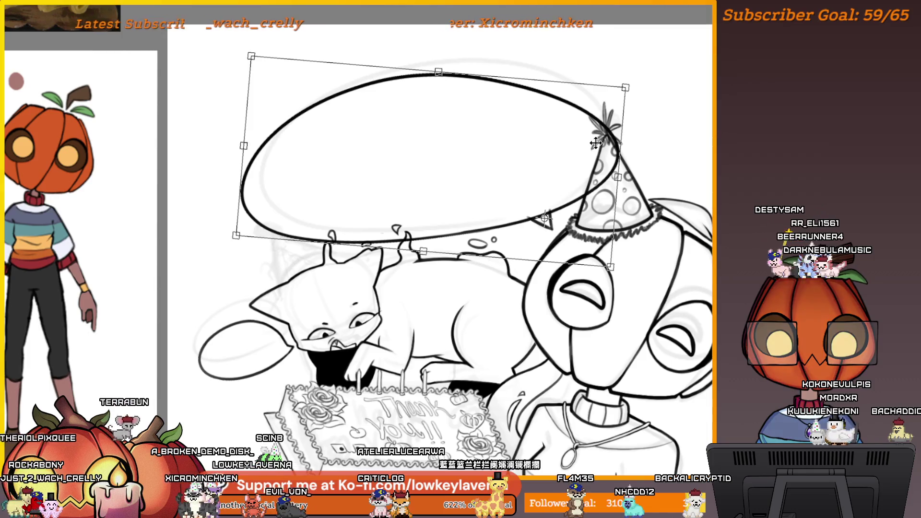
{"action": "key", "text": "Return"}
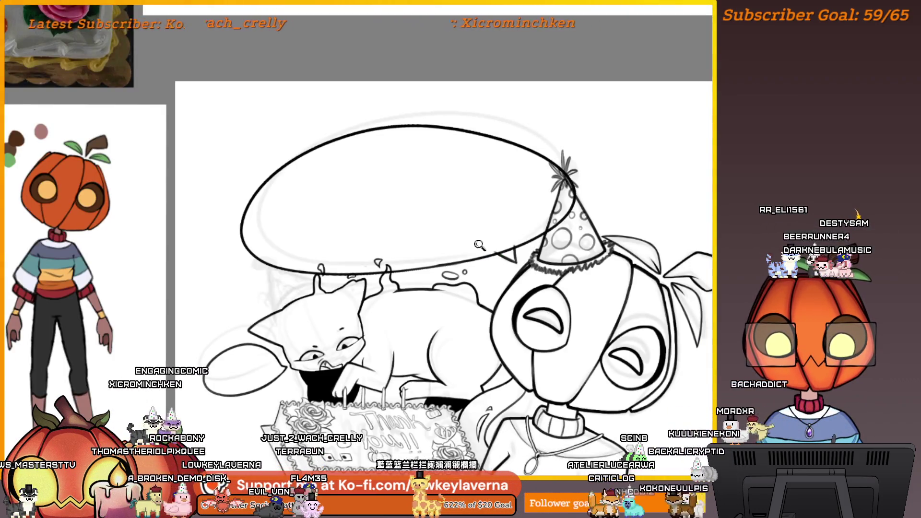
- Zoom in at the party hat and erase the bubble line overlapping it
{"action": "left_click", "coordinate": [479, 245]}
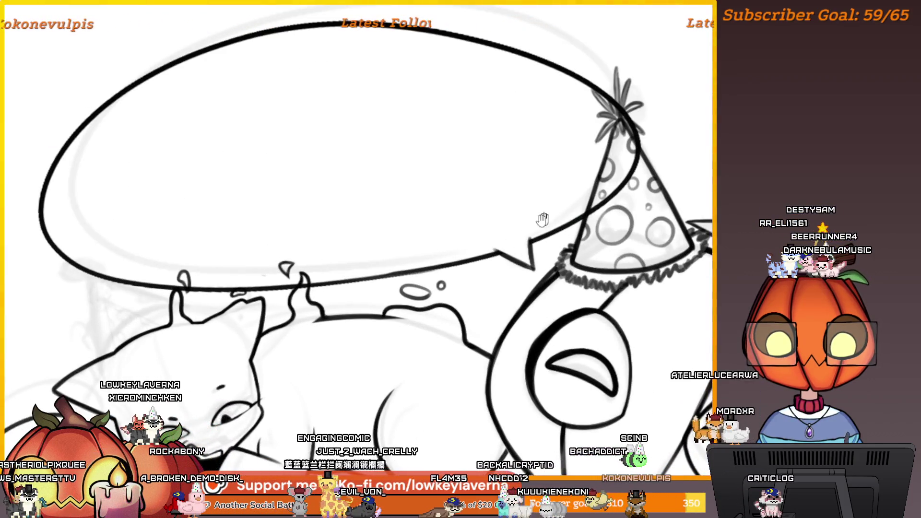
{"action": "left_click_drag", "start_coordinate": [542, 219], "coordinate": [635, 234]}
{"action": "mouse_move", "coordinate": [691, 219]}
{"action": "left_mouse_down"}
{"action": "mouse_move", "coordinate": [603, 293]}
{"action": "mouse_move", "coordinate": [640, 239]}
{"action": "mouse_move", "coordinate": [642, 265]}
{"action": "left_mouse_up"}
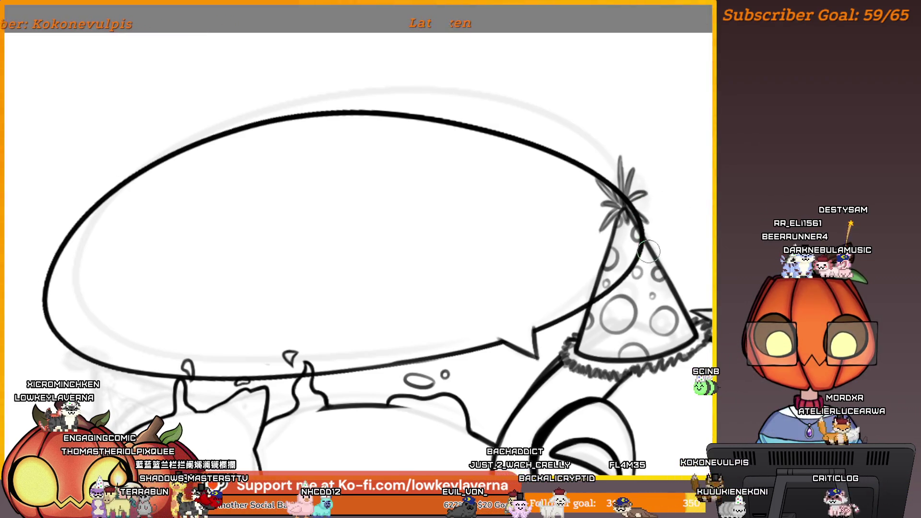
{"action": "left_click_drag", "start_coordinate": [630, 293], "coordinate": [618, 276]}
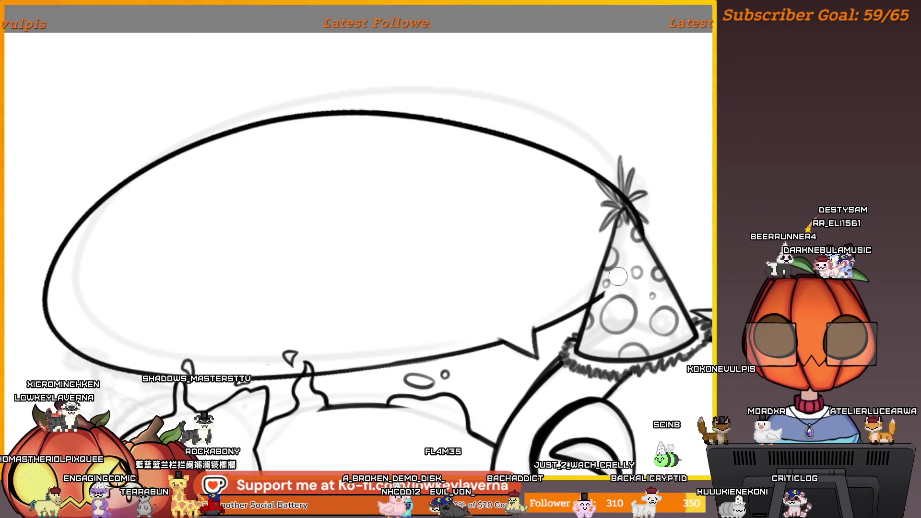
- Zoom and pan along the bubble's lower edge where it runs above the cat's ears
{"action": "left_click_drag", "start_coordinate": [600, 317], "coordinate": [593, 394]}
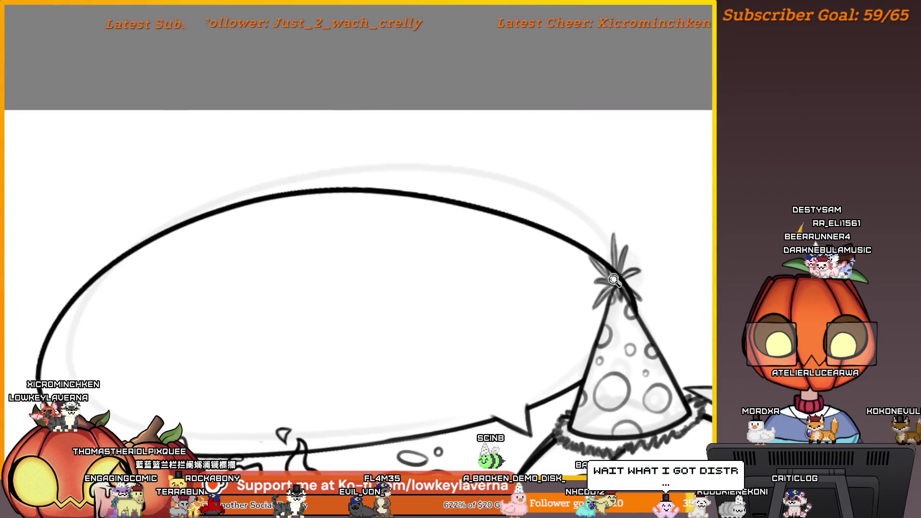
{"action": "left_click", "coordinate": [613, 280]}
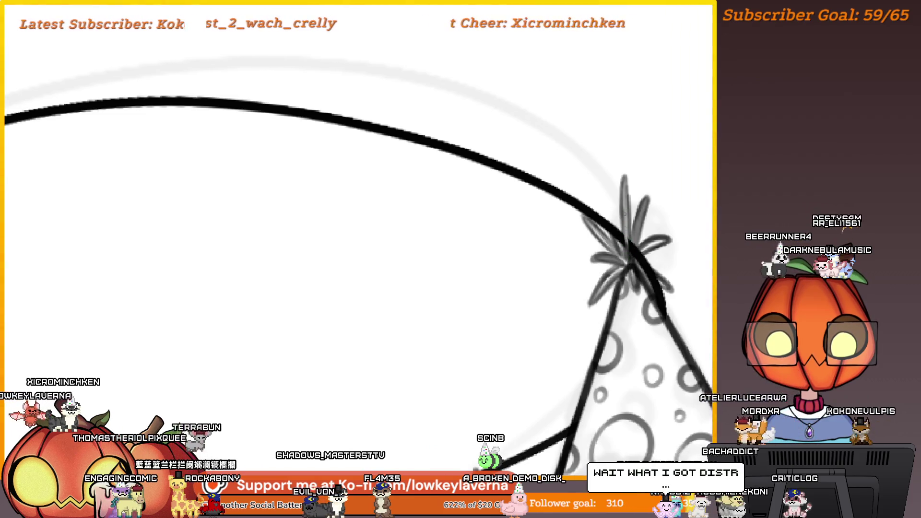
{"action": "left_click_drag", "start_coordinate": [605, 203], "coordinate": [605, 221]}
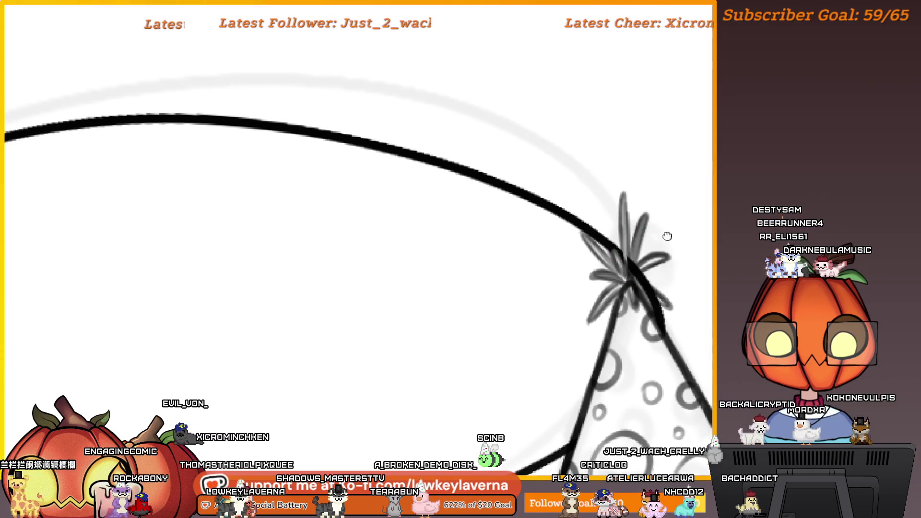
{"action": "left_click_drag", "start_coordinate": [649, 260], "coordinate": [634, 260]}
{"action": "scroll", "coordinate": [633, 245], "scroll_direction": "up", "scroll_amount": 1}
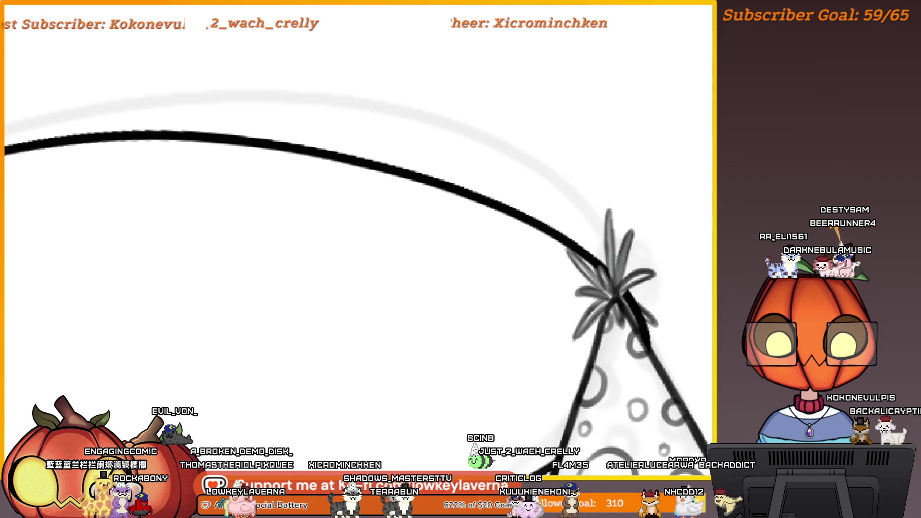
{"action": "left_click_drag", "start_coordinate": [618, 289], "coordinate": [562, 259]}
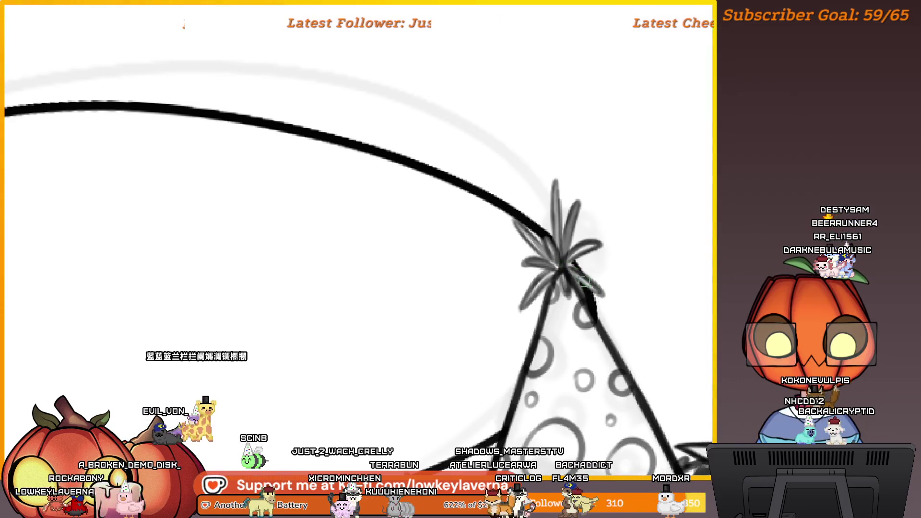
{"action": "left_click_drag", "start_coordinate": [583, 281], "coordinate": [596, 293]}
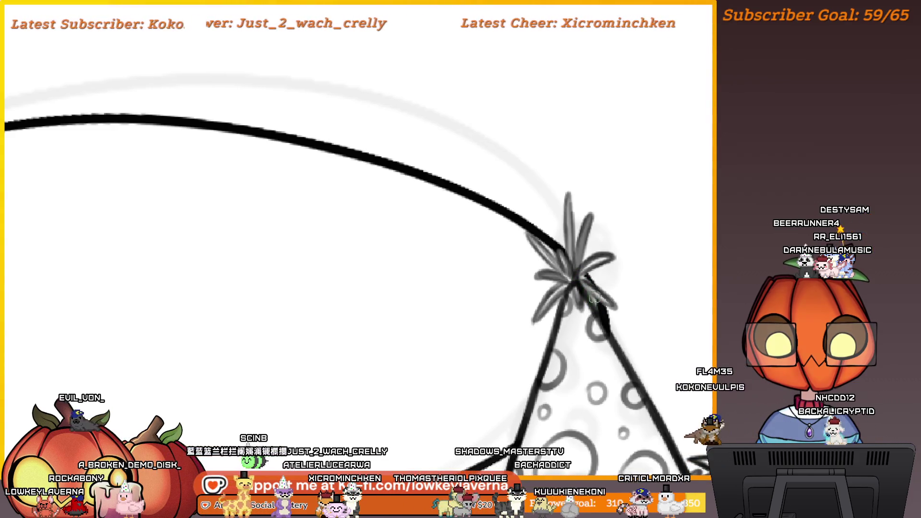
{"action": "scroll", "coordinate": [576, 272], "scroll_direction": "down", "scroll_amount": 5}
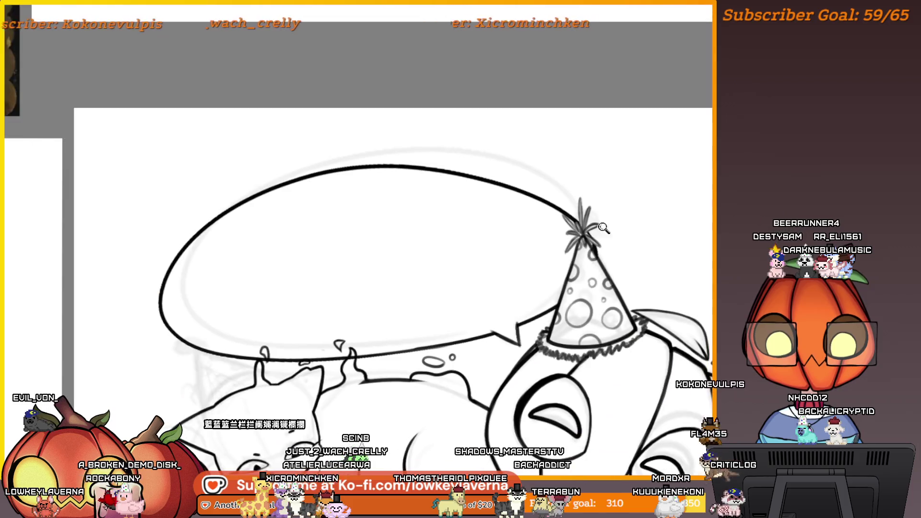
{"action": "left_click_drag", "start_coordinate": [462, 304], "coordinate": [551, 257]}
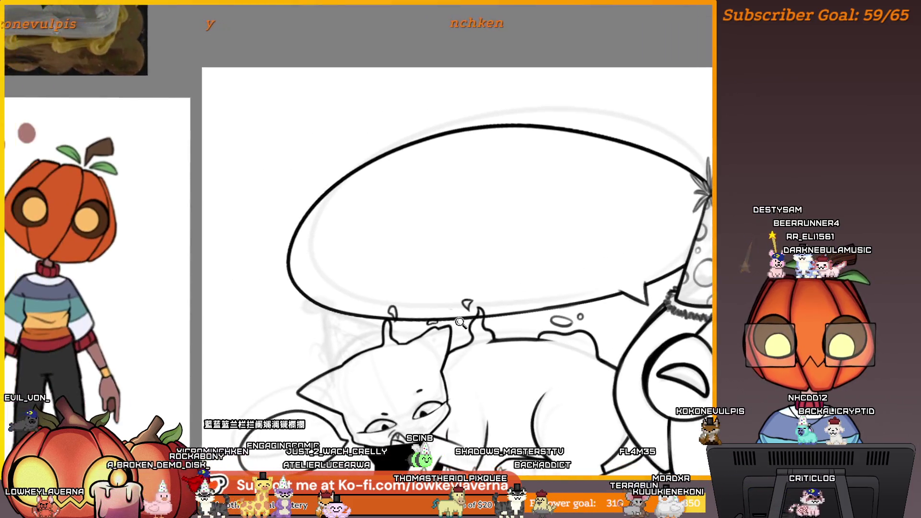
{"action": "scroll", "coordinate": [551, 256], "scroll_direction": "up", "scroll_amount": 3}
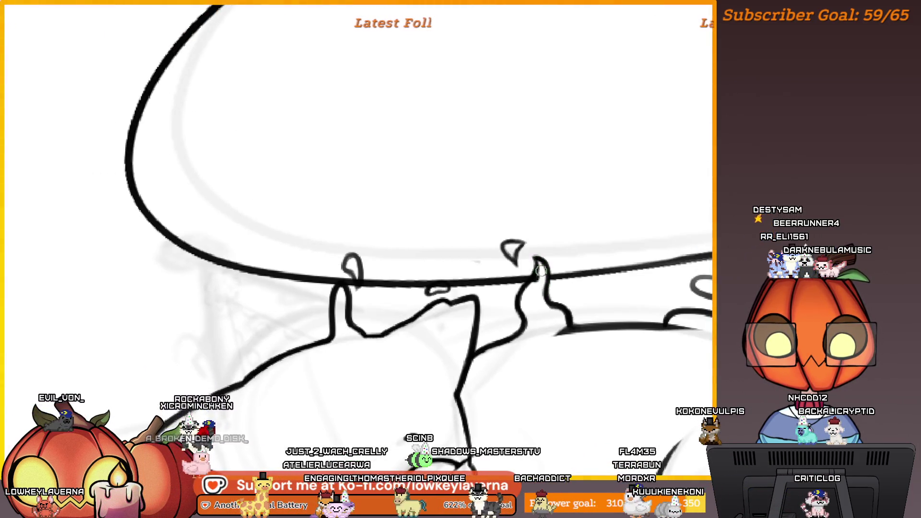
{"action": "left_click_drag", "start_coordinate": [536, 308], "coordinate": [504, 288]}
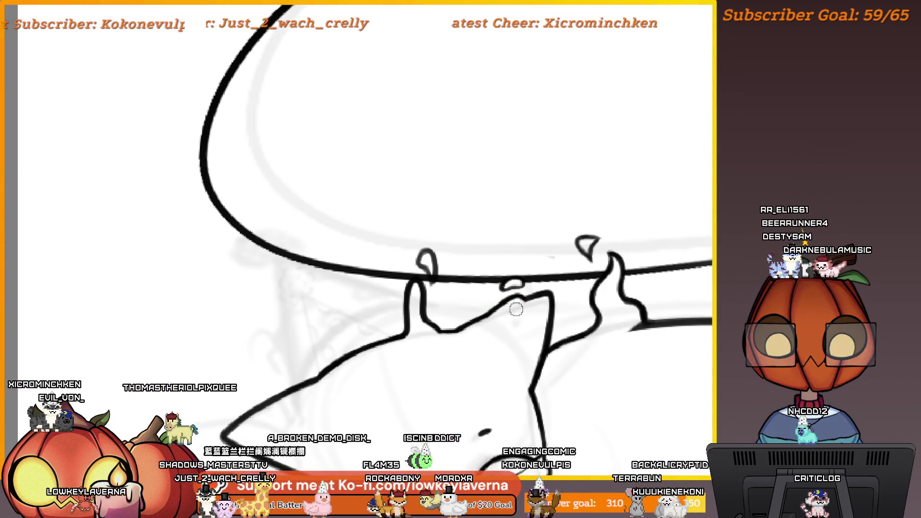
{"action": "scroll", "coordinate": [618, 290], "scroll_direction": "down", "scroll_amount": 3}
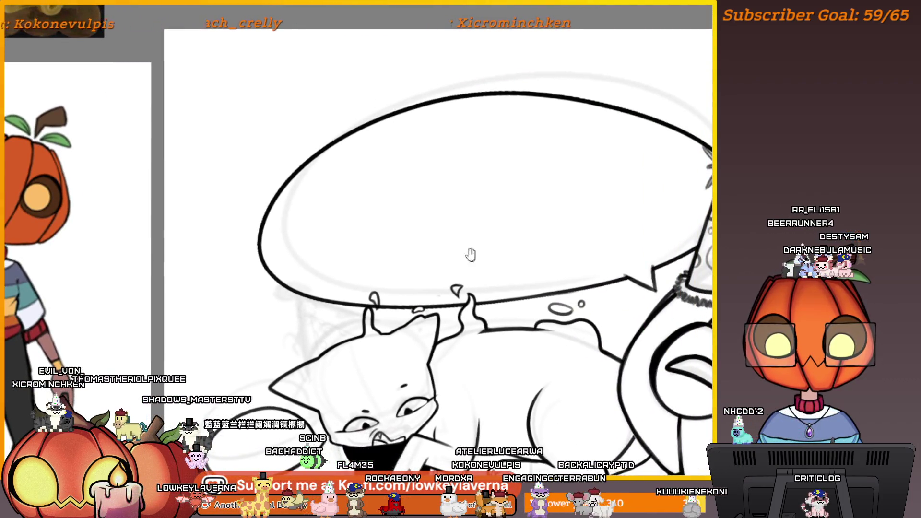
{"action": "scroll", "coordinate": [470, 255], "scroll_direction": "up", "scroll_amount": 3}
{"action": "scroll", "coordinate": [444, 260], "scroll_direction": "down", "scroll_amount": 5}
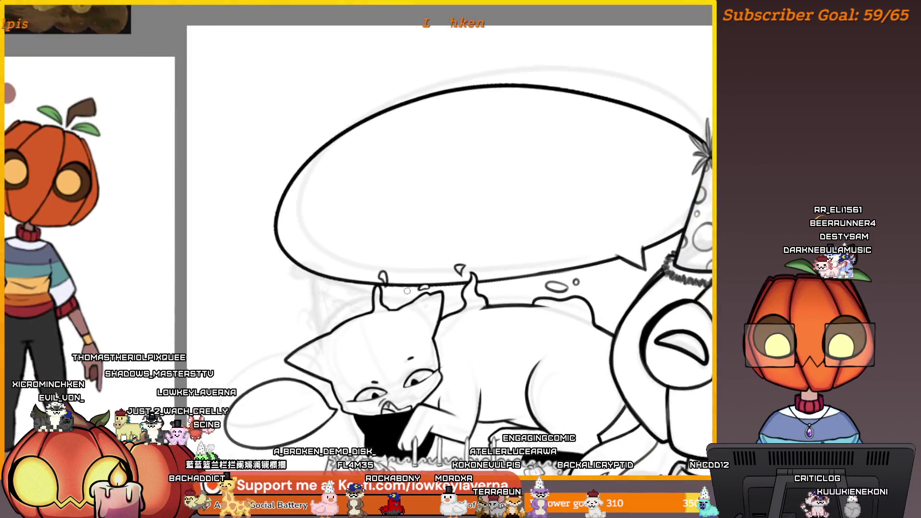
{"action": "scroll", "coordinate": [414, 247], "scroll_direction": "up", "scroll_amount": 5}
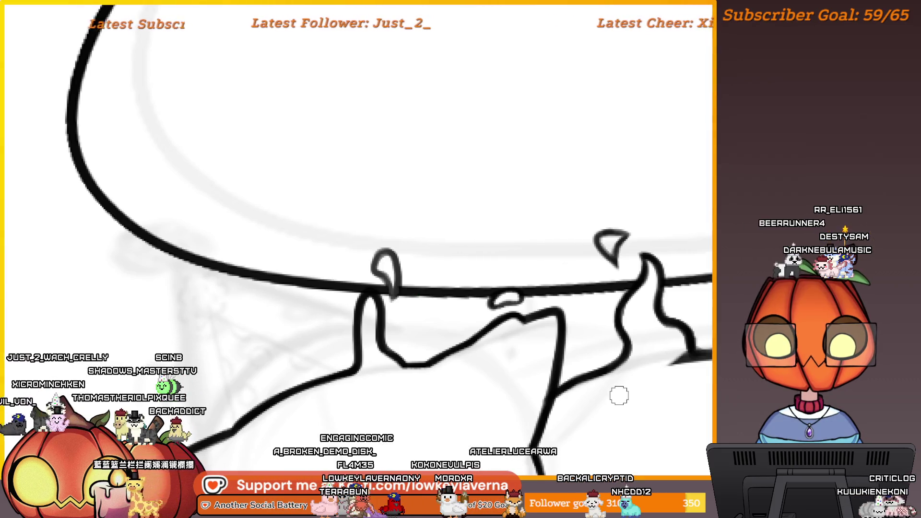
{"action": "mouse_move", "coordinate": [629, 391]}
{"action": "left_mouse_down"}
{"action": "mouse_move", "coordinate": [638, 401]}
{"action": "mouse_move", "coordinate": [673, 384]}
{"action": "left_mouse_up"}
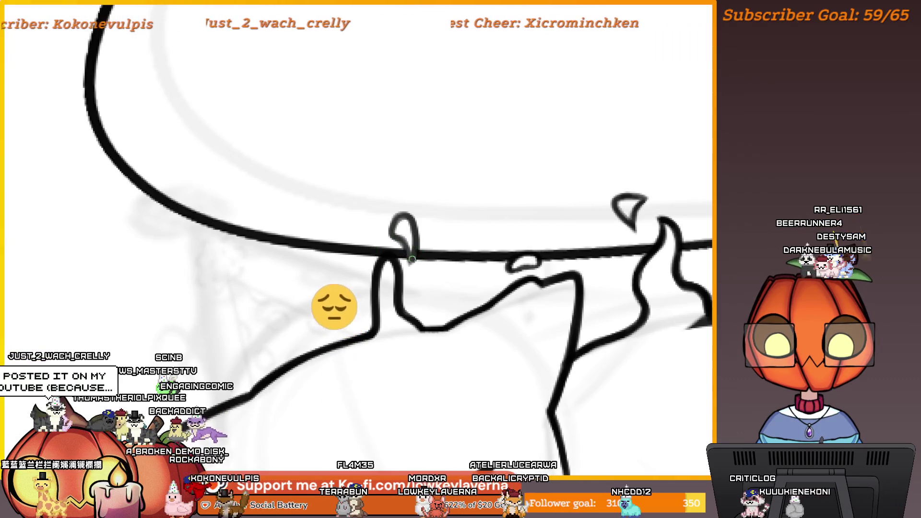
{"action": "scroll", "coordinate": [527, 348], "scroll_direction": "down", "scroll_amount": 2}
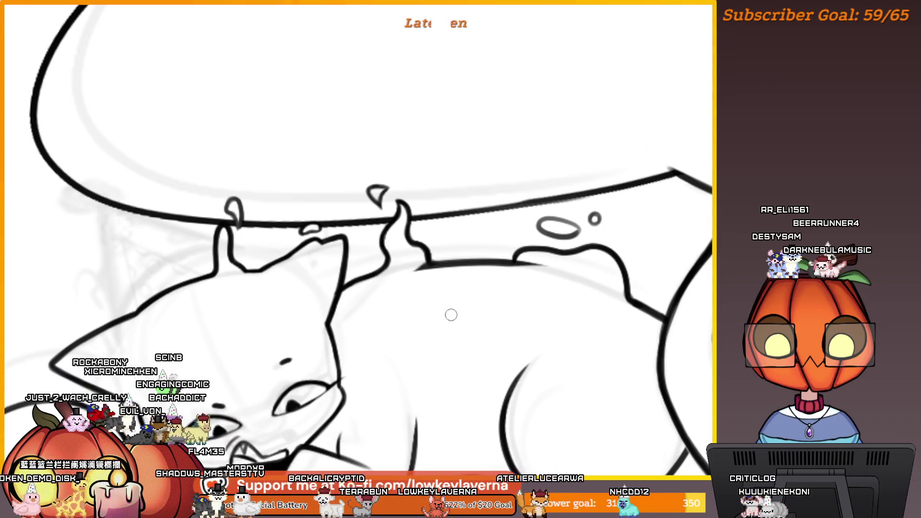
- Zoom out to the full drawing and commit a free transform on the whole inked line-art layer
{"action": "key", "text": "ctrl+t"}
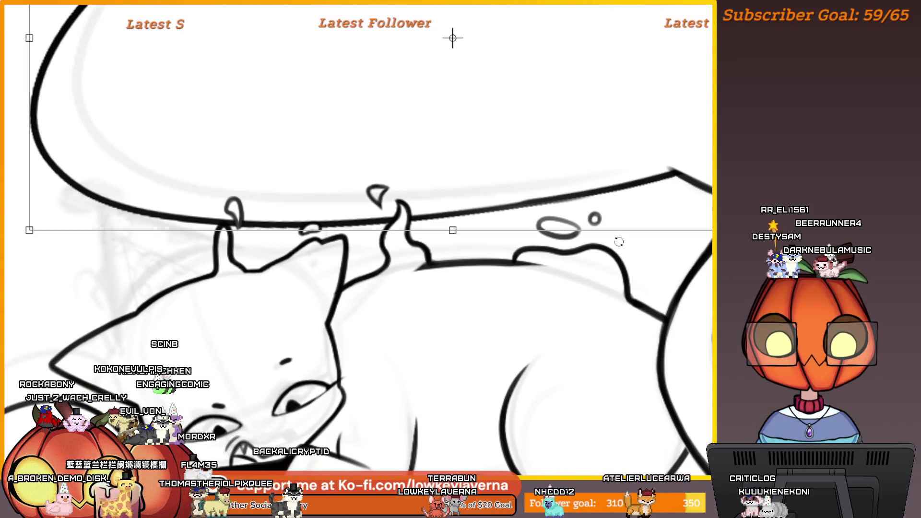
{"action": "scroll", "coordinate": [479, 361], "scroll_direction": "down", "scroll_amount": 2}
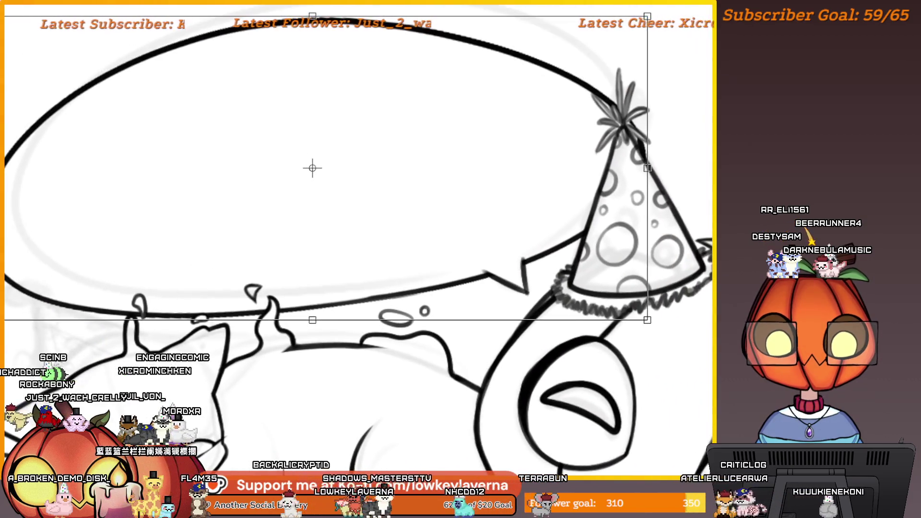
{"action": "key", "text": "ctrl+z"}
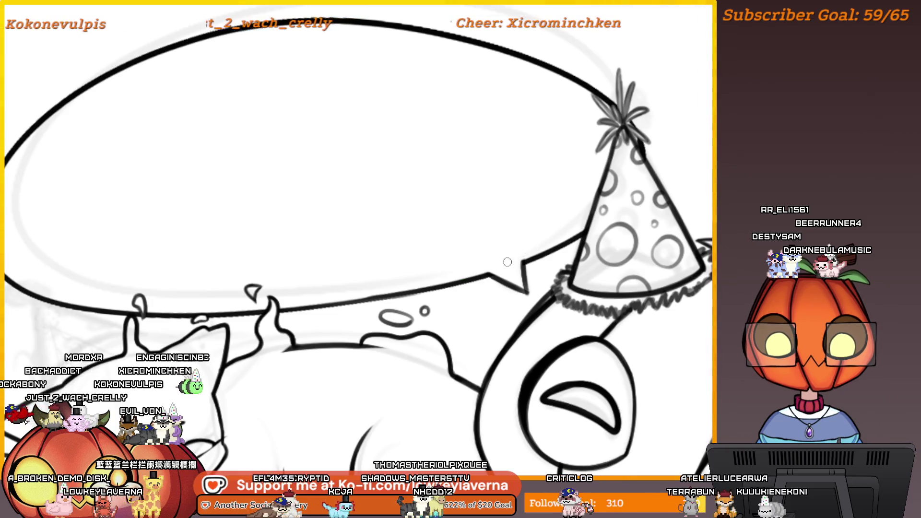
{"action": "scroll", "coordinate": [552, 212], "scroll_direction": "down", "scroll_amount": 2}
{"action": "scroll", "coordinate": [551, 212], "scroll_direction": "down", "scroll_amount": 3}
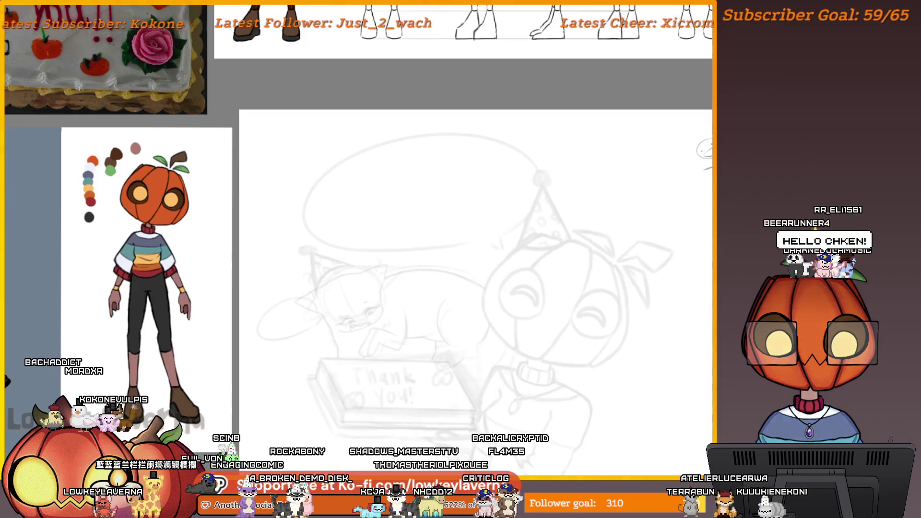
{"action": "key", "text": "ctrl+t"}
{"action": "scroll", "coordinate": [474, 125], "scroll_direction": "down", "scroll_amount": 3}
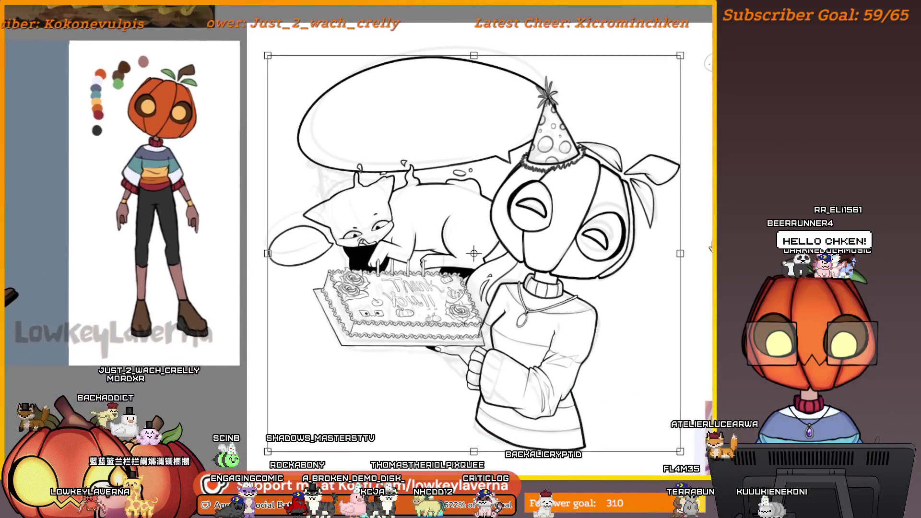
{"action": "key", "text": "Return"}
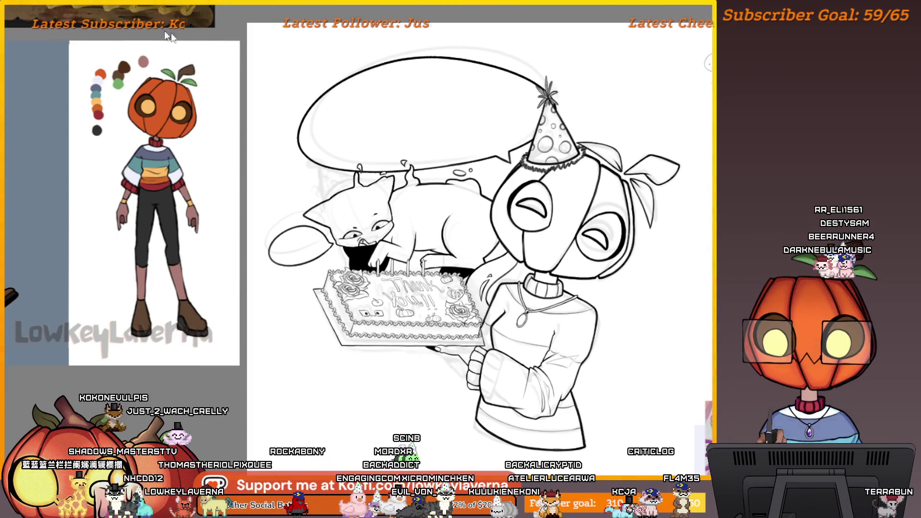
- Draw a text box over the speech bubble and sample red-orange as the text colour
{"action": "left_click_drag", "start_coordinate": [352, 83], "coordinate": [530, 169]}
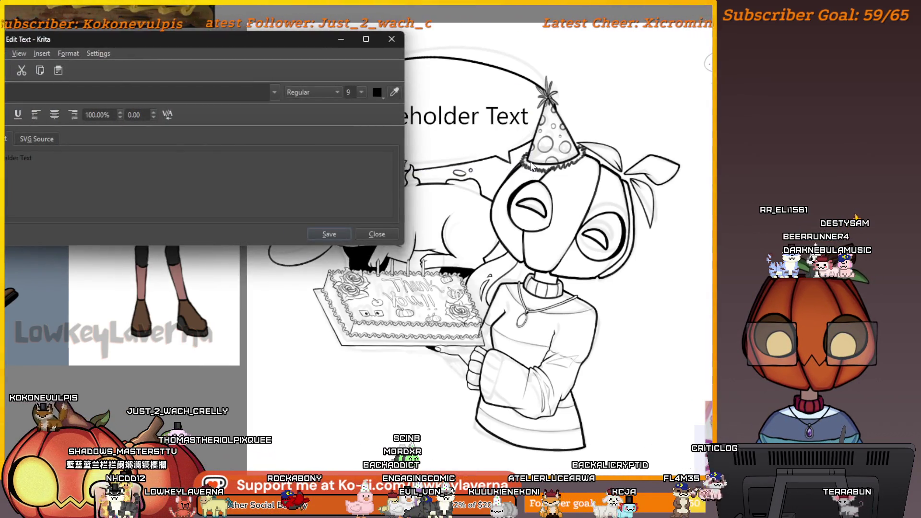
{"action": "left_click_drag", "start_coordinate": [303, 38], "coordinate": [562, 50]}
{"action": "left_click", "coordinate": [655, 103]}
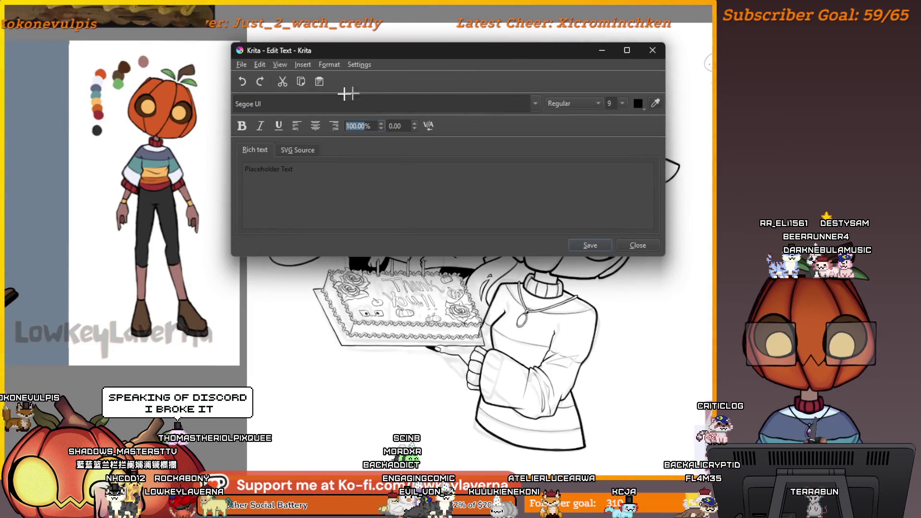
{"action": "left_click", "coordinate": [100, 73]}
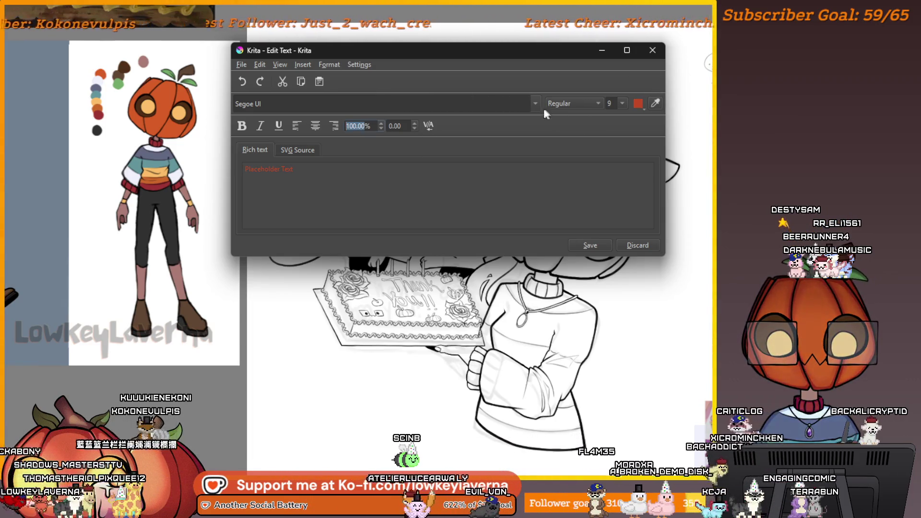
- Replace the placeholder text with 'Thank you for 100 followers'
{"action": "left_click", "coordinate": [286, 173]}
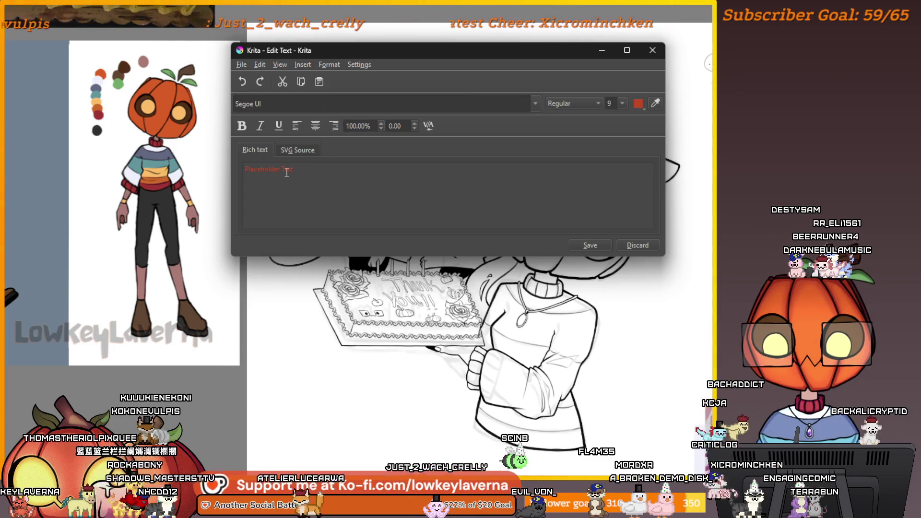
{"action": "key", "text": "BackSpace"}
{"action": "key", "text": "BackSpace"}
{"action": "key", "text": "BackSpace"}
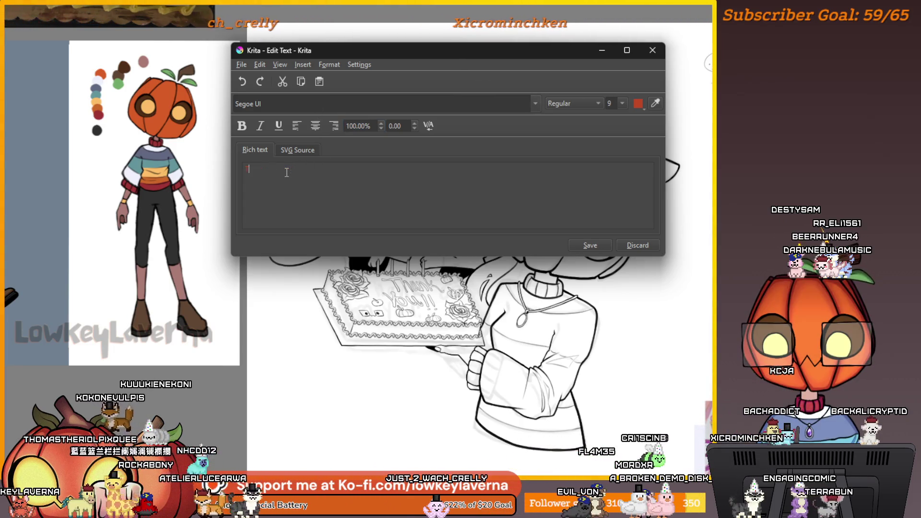
{"action": "type", "text": "Thank you"}
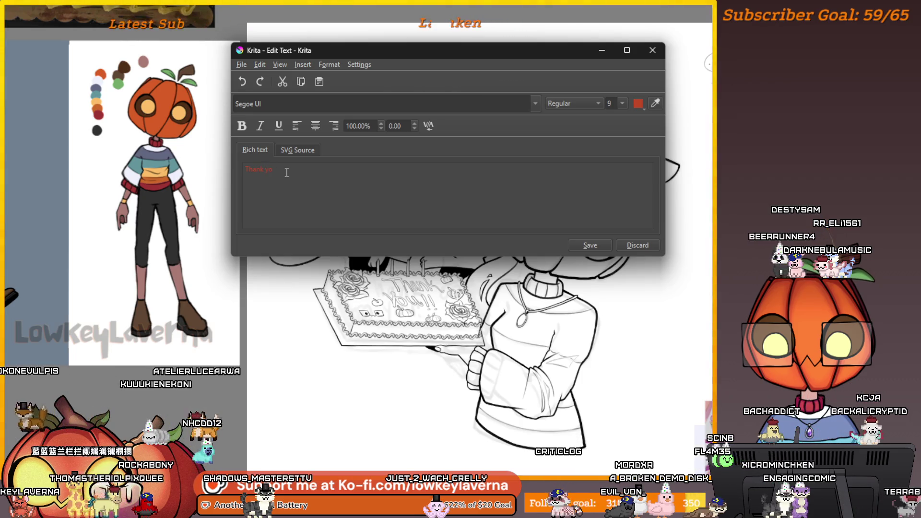
{"action": "type", "text": "for"}
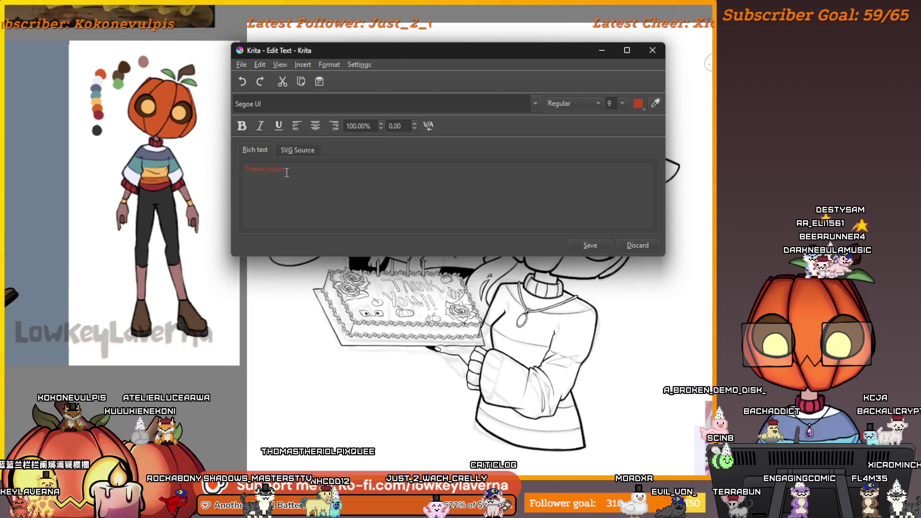
{"action": "key", "text": "BackSpace"}
{"action": "key", "text": "BackSpace"}
{"action": "key", "text": "BackSpace"}
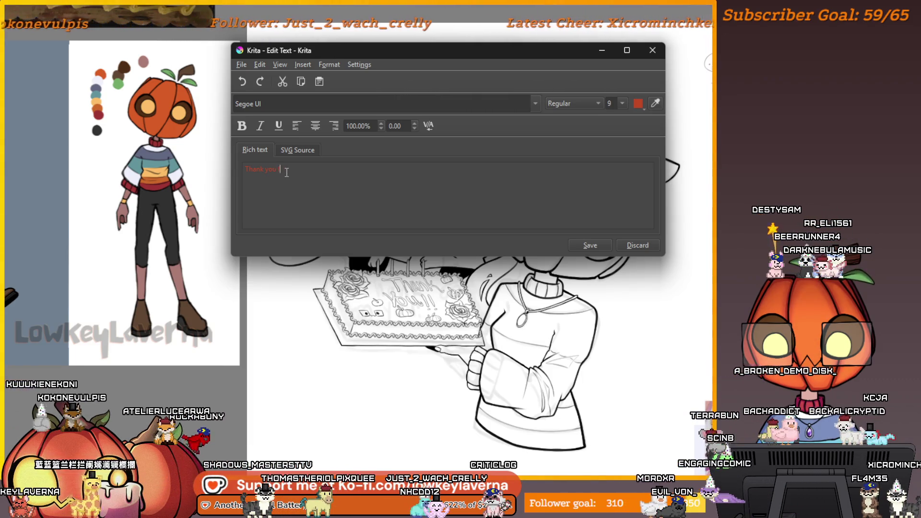
{"action": "type", "text": "for"}
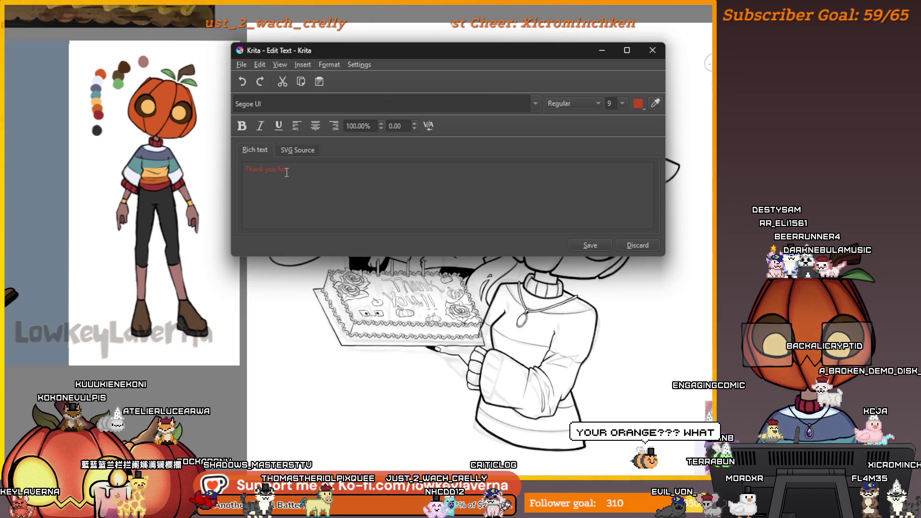
{"action": "type", "text": " 100 "}
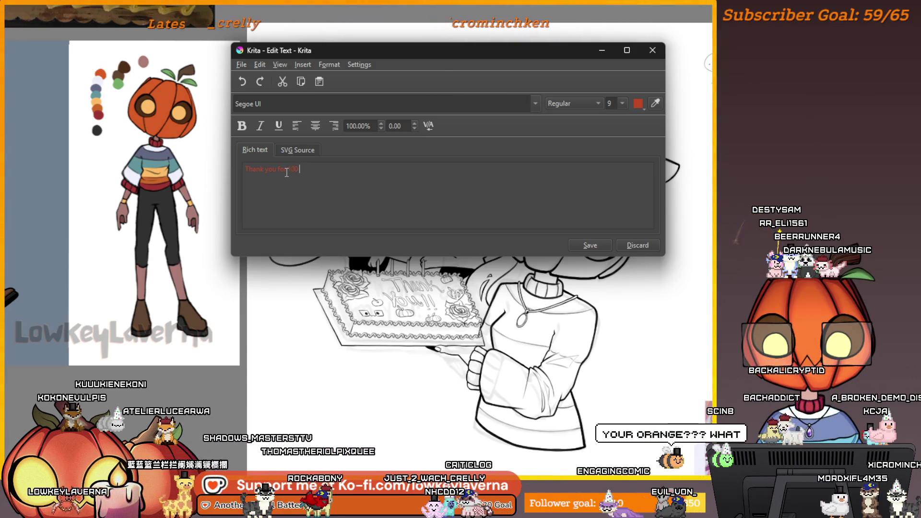
{"action": "type", "text": "followers!!"}
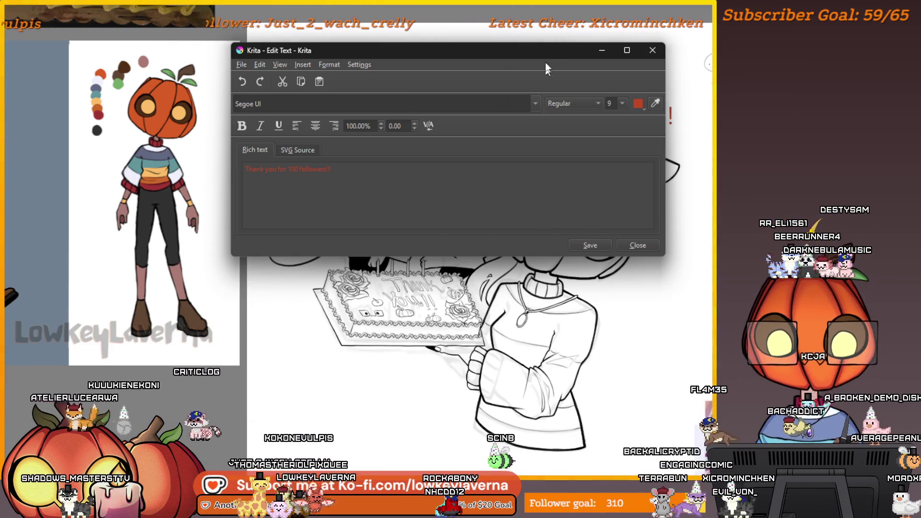
- Move the Edit Text dialog off the bubble and save the two-line 'Thank you for / 100 followers!!!' text
{"action": "mouse_move", "coordinate": [551, 46]}
{"action": "left_mouse_down"}
{"action": "mouse_move", "coordinate": [384, 303]}
{"action": "mouse_move", "coordinate": [348, 304]}
{"action": "mouse_move", "coordinate": [504, 119]}
{"action": "left_mouse_up"}
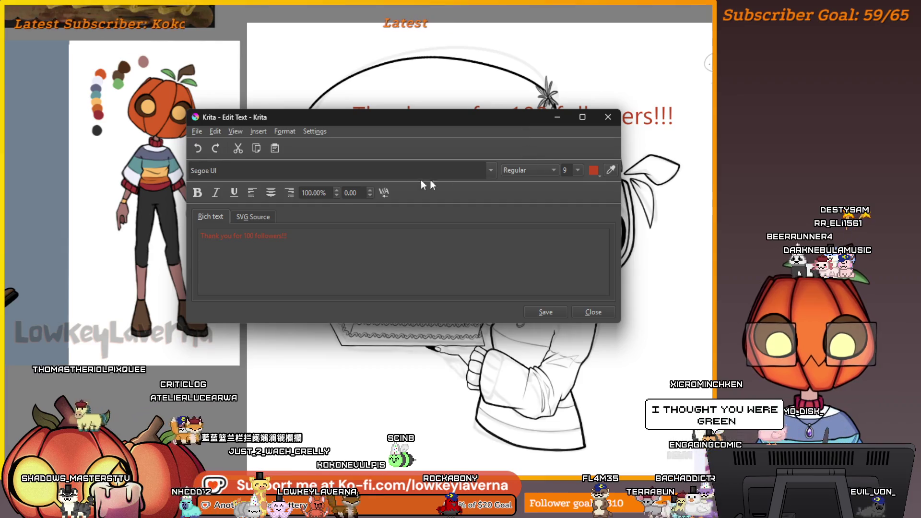
{"action": "mouse_move", "coordinate": [422, 118]}
{"action": "left_mouse_down"}
{"action": "mouse_move", "coordinate": [458, 229]}
{"action": "mouse_move", "coordinate": [458, 267]}
{"action": "mouse_move", "coordinate": [471, 177]}
{"action": "left_mouse_up"}
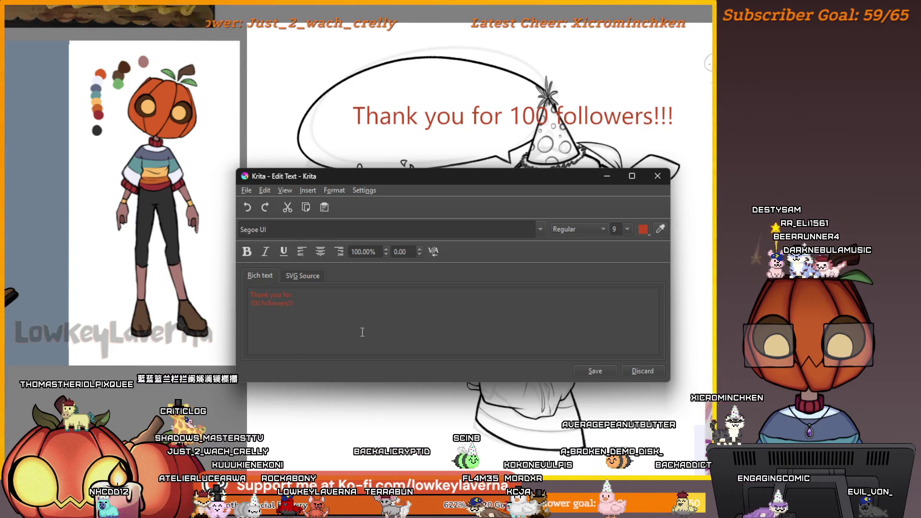
{"action": "left_click", "coordinate": [603, 370]}
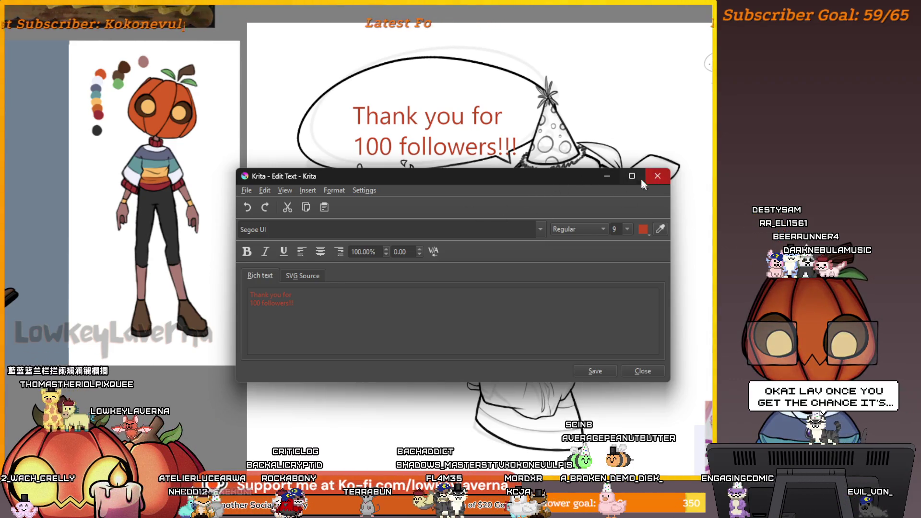
{"action": "left_click", "coordinate": [541, 229]}
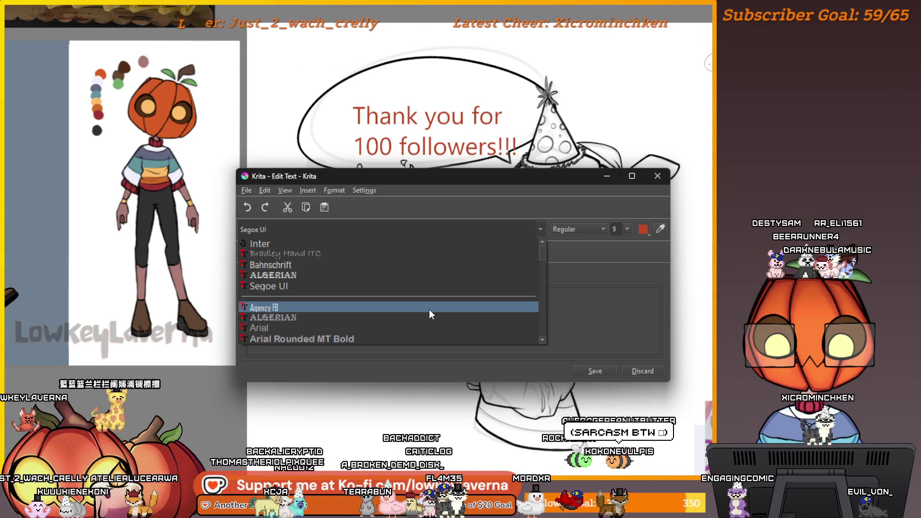
{"action": "key", "text": "Up"}
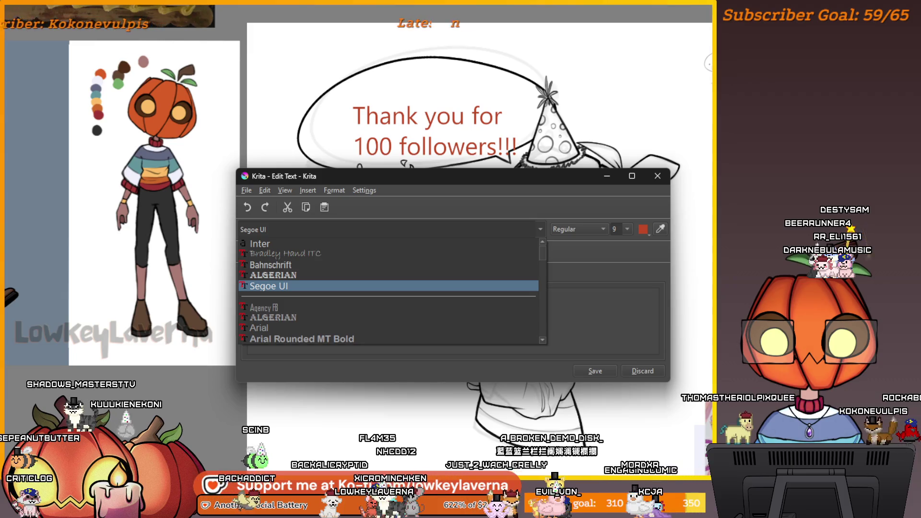
{"action": "key", "text": "Escape"}
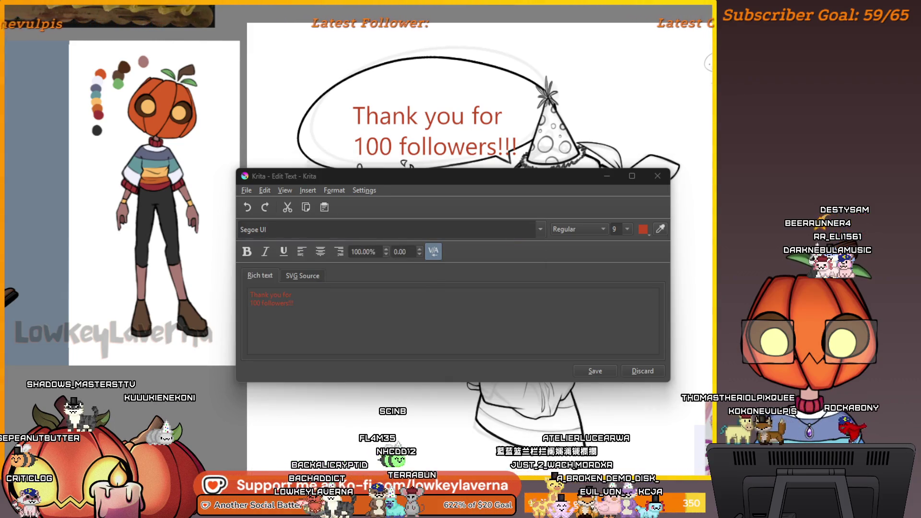